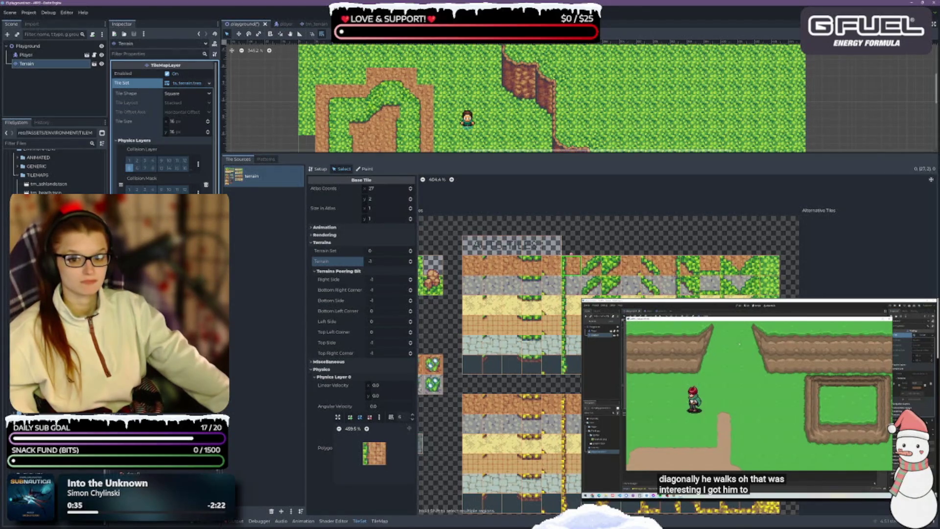
Paint Terrain Set 0's Gravel_Path onto the grey stone atlas row and save with Ctrl+S
left_click_drag(221, 294, 254, 293)
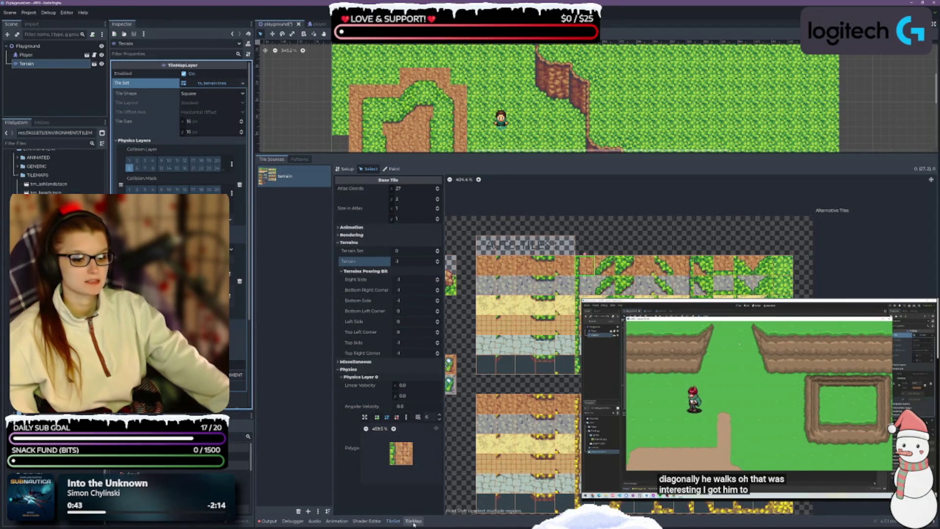
left_click(392, 168)
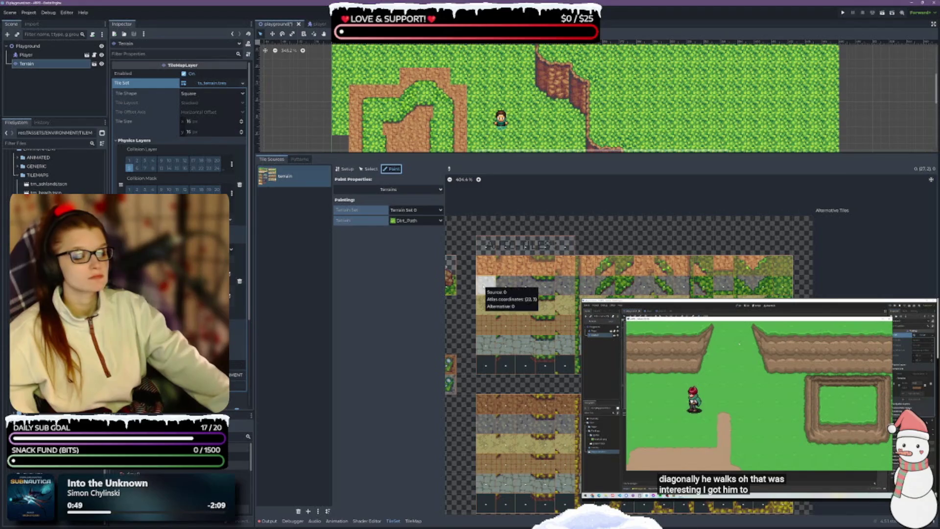
left_click(417, 222)
left_click(413, 245)
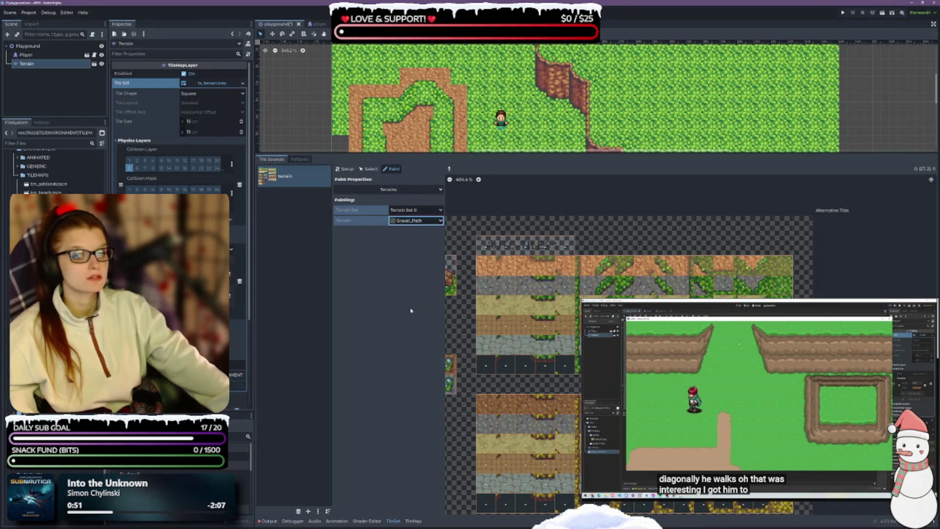
left_click_drag(486, 285, 783, 290)
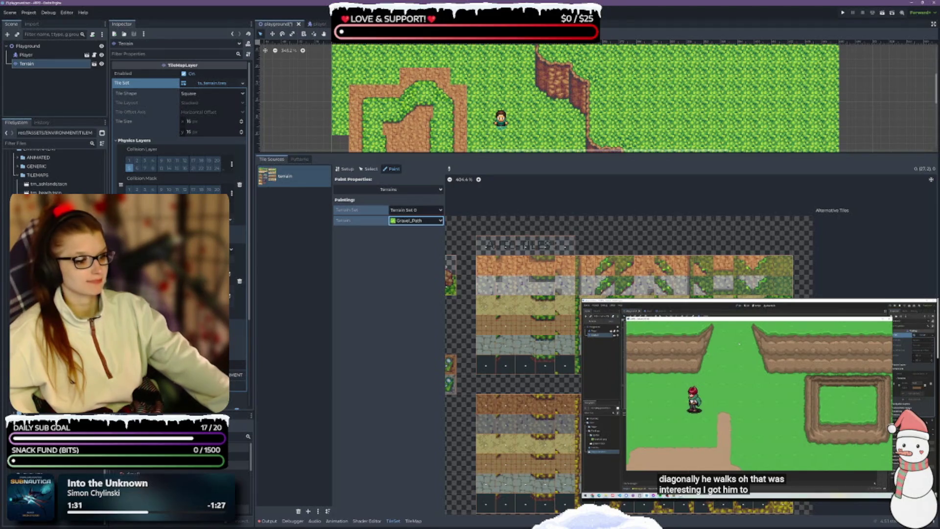
key("ctrl+s")
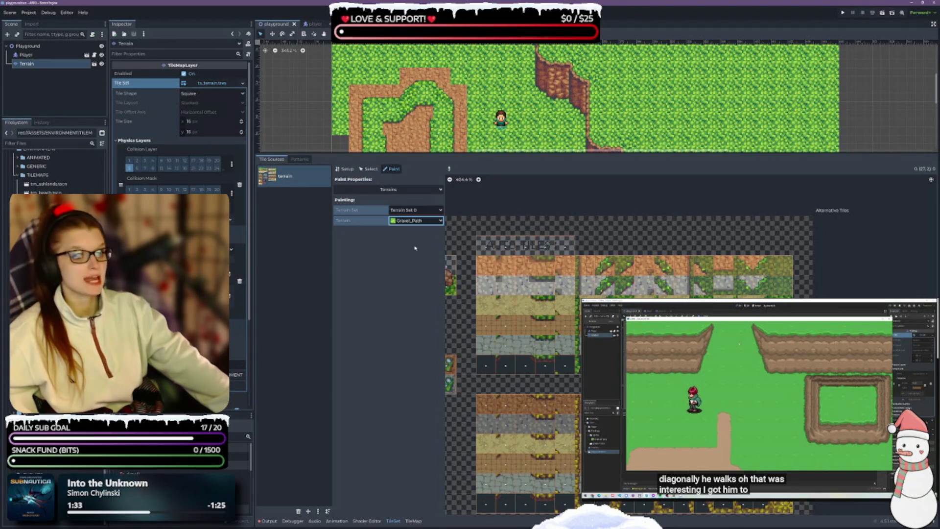
Set Terrain to 1 for every tile in the grey stone row, then open the TileMap panel
left_click(368, 169)
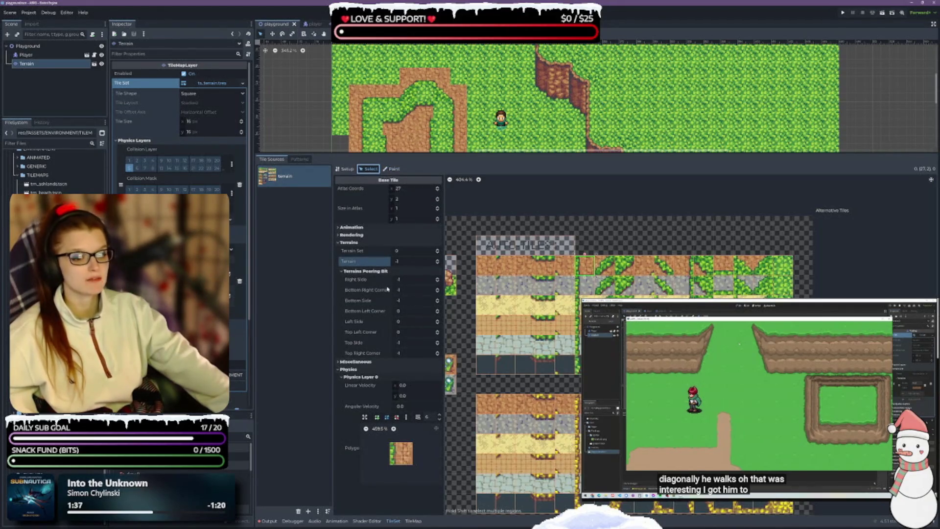
left_click_drag(483, 285, 787, 291)
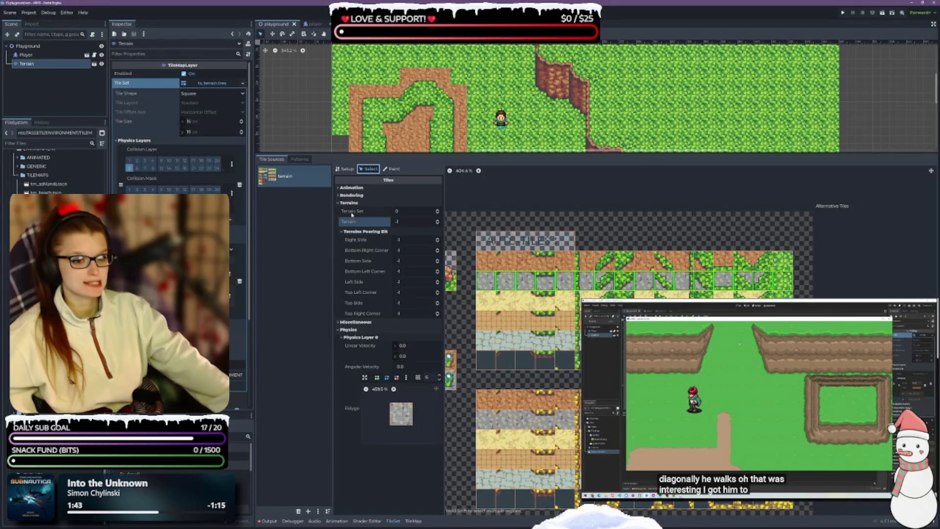
left_click(407, 222)
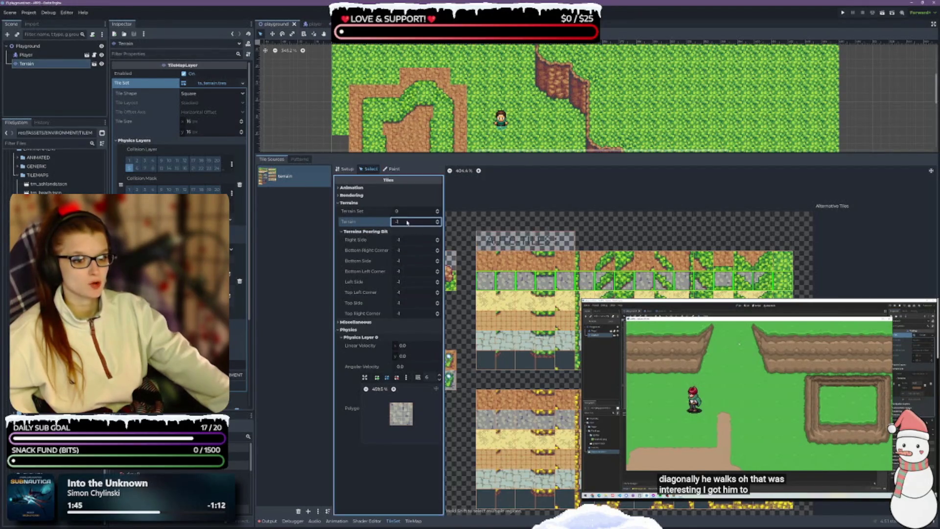
type("01")
key("Return")
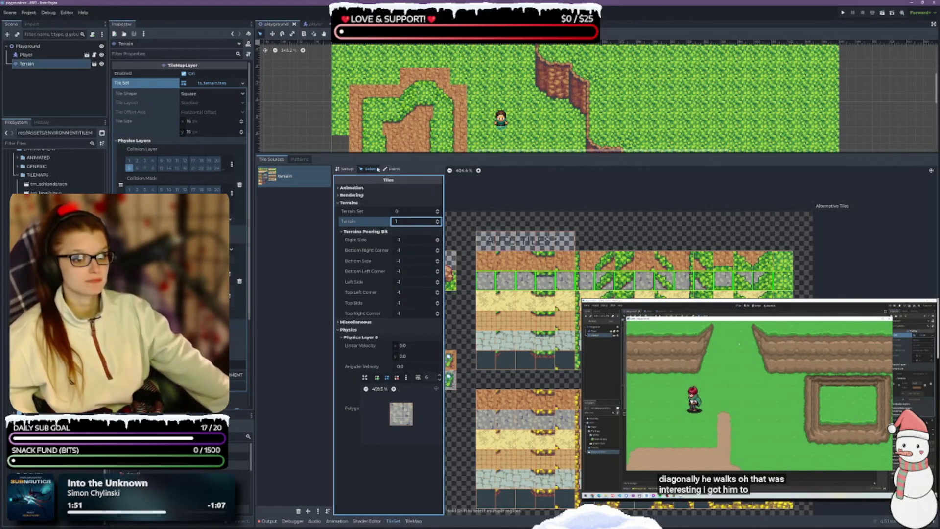
left_click(414, 521)
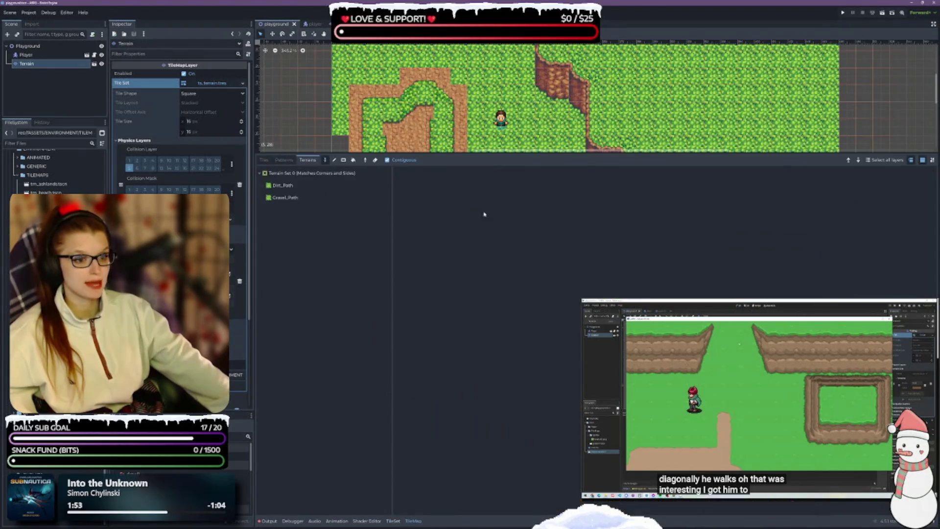
Enlarge the map view and paint a test strip of Gravel_Path on the map
left_click_drag(451, 156, 451, 381)
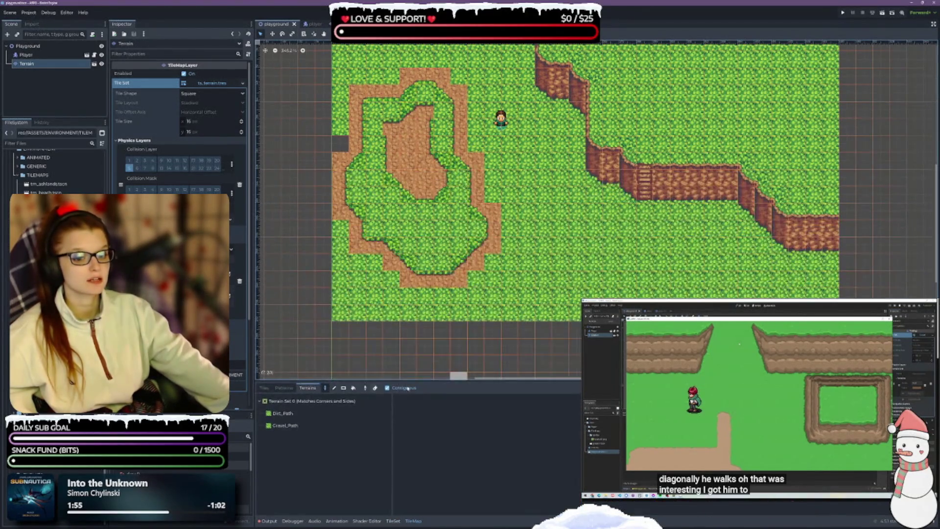
left_click(285, 425)
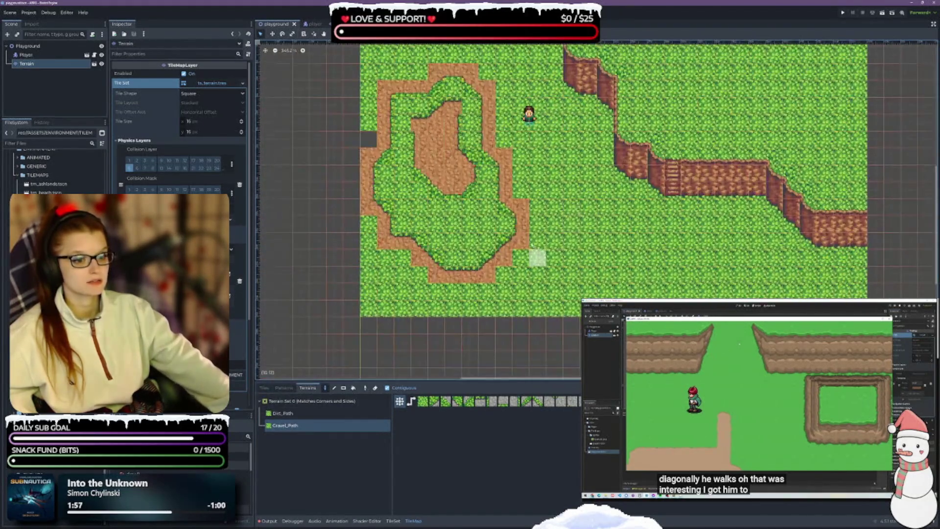
mouse_move(522, 244)
left_mouse_down()
mouse_move(504, 170)
mouse_move(494, 240)
mouse_move(441, 176)
mouse_move(470, 196)
mouse_move(460, 259)
mouse_move(480, 265)
mouse_move(441, 274)
mouse_move(402, 205)
left_mouse_up()
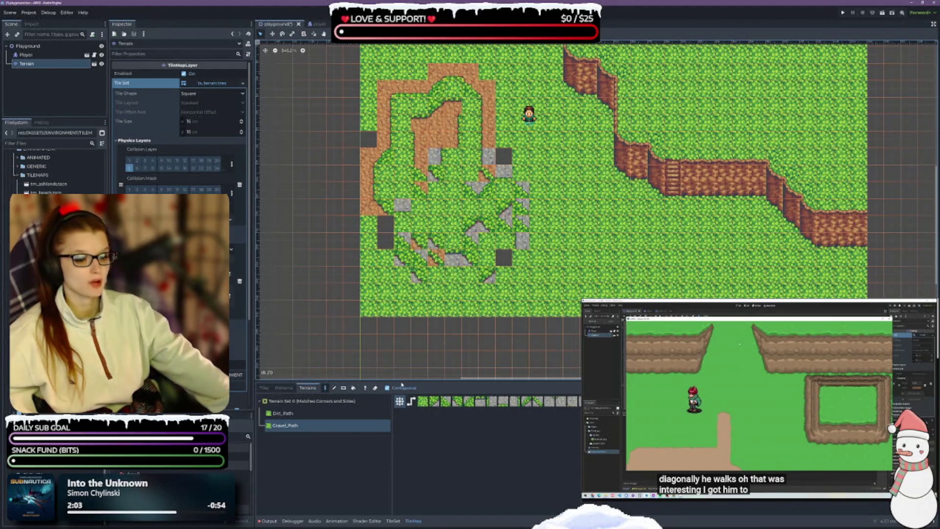
Draw a plain grass rectangle over the left dirt ring using the Tiles palette
left_click(304, 412)
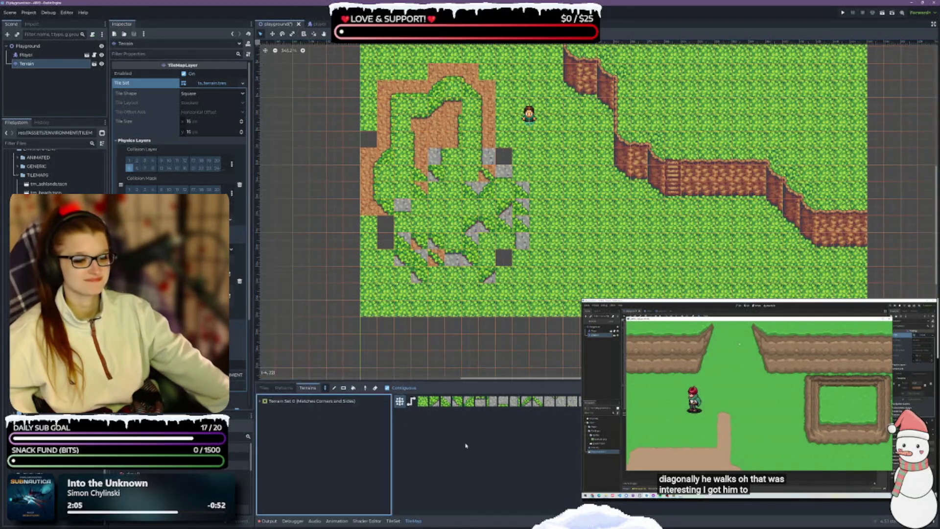
left_click(385, 400)
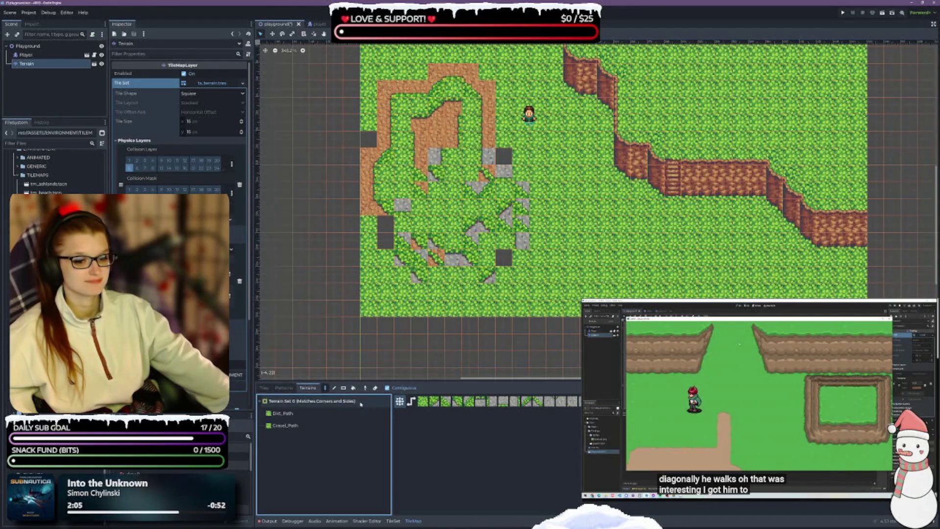
left_click(263, 387)
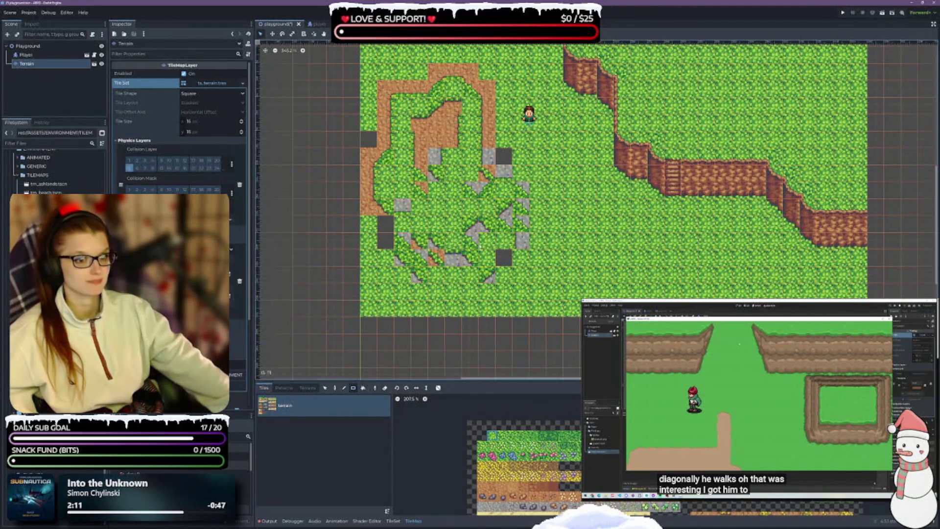
mouse_move(365, 54)
left_mouse_down()
mouse_move(455, 231)
mouse_move(520, 272)
mouse_move(526, 289)
left_mouse_up()
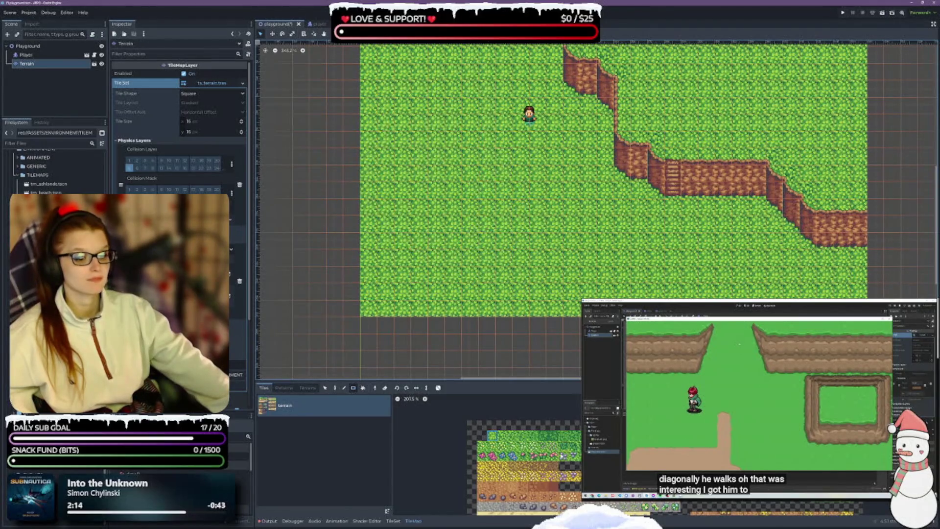
Paint a rough, broken ring of Gravel_Path tiles left of the player
left_click(284, 387)
left_click(308, 387)
left_click(286, 425)
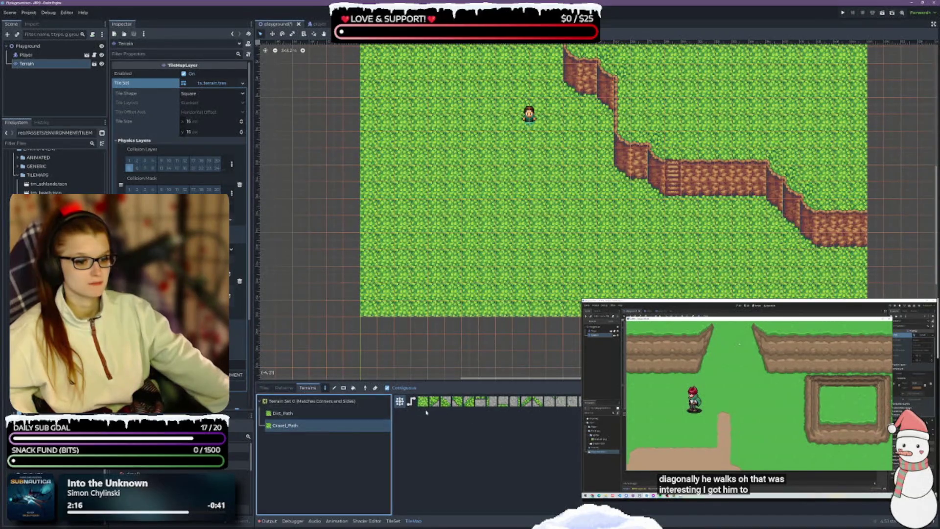
scroll(436, 224, "up", 1)
mouse_move(470, 188)
left_mouse_down()
mouse_move(490, 169)
mouse_move(434, 162)
mouse_move(482, 179)
mouse_move(416, 206)
mouse_move(453, 245)
mouse_move(509, 206)
mouse_move(416, 188)
mouse_move(456, 235)
mouse_move(490, 167)
mouse_move(471, 113)
mouse_move(414, 206)
left_mouse_up()
mouse_move(416, 245)
left_mouse_down()
mouse_move(510, 216)
mouse_move(480, 215)
mouse_move(489, 237)
mouse_move(434, 243)
left_mouse_up()
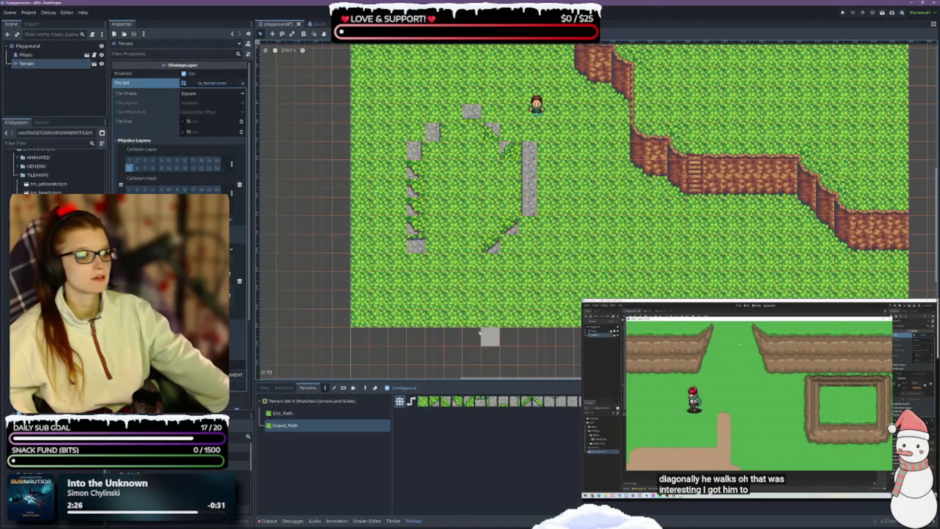
left_click(416, 262)
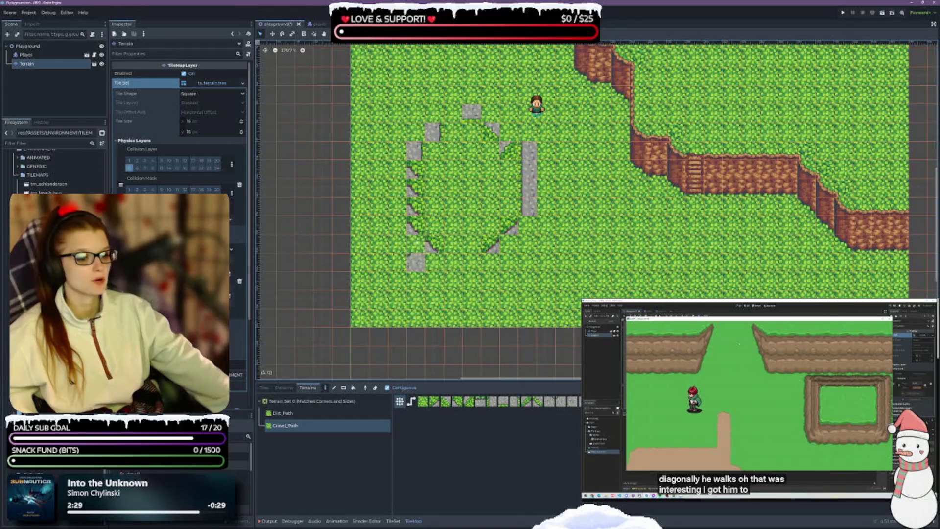
Toggle the brush between Dirt_Path and Gravel_Path, ending on Gravel_Path, and return to the TileSet editor
left_click(319, 413)
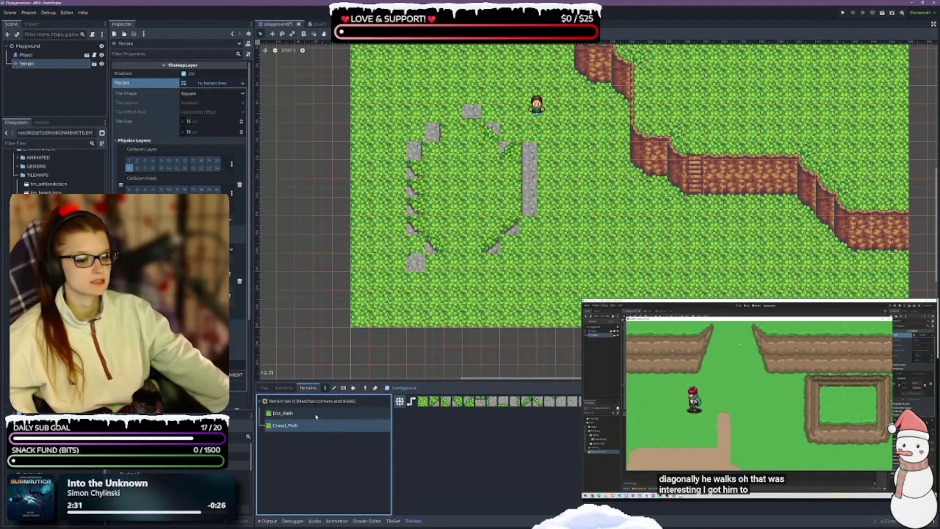
left_click(315, 426)
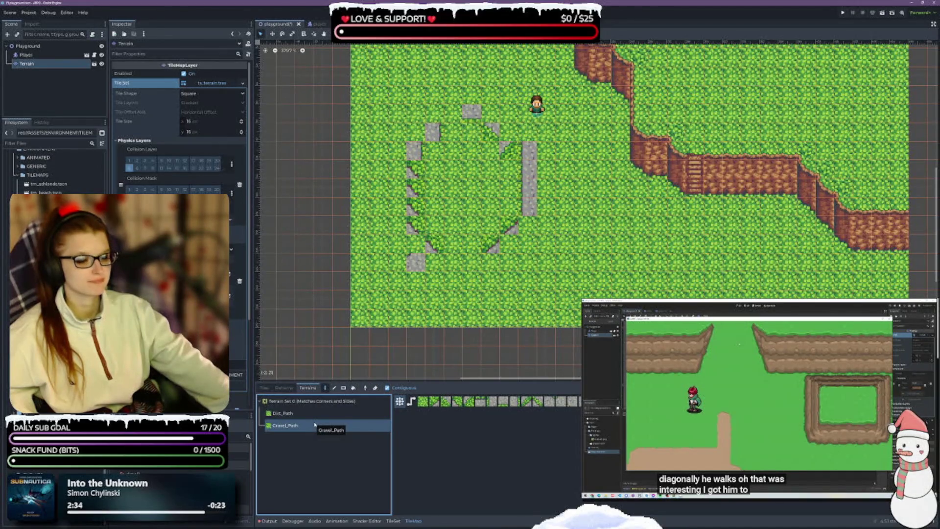
left_click(315, 414)
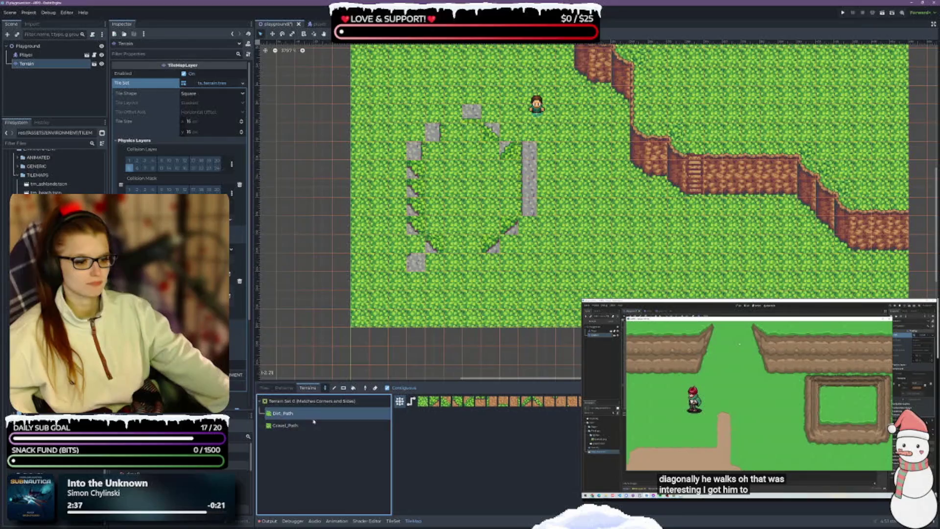
left_click(309, 425)
left_click(310, 414)
left_click(308, 424)
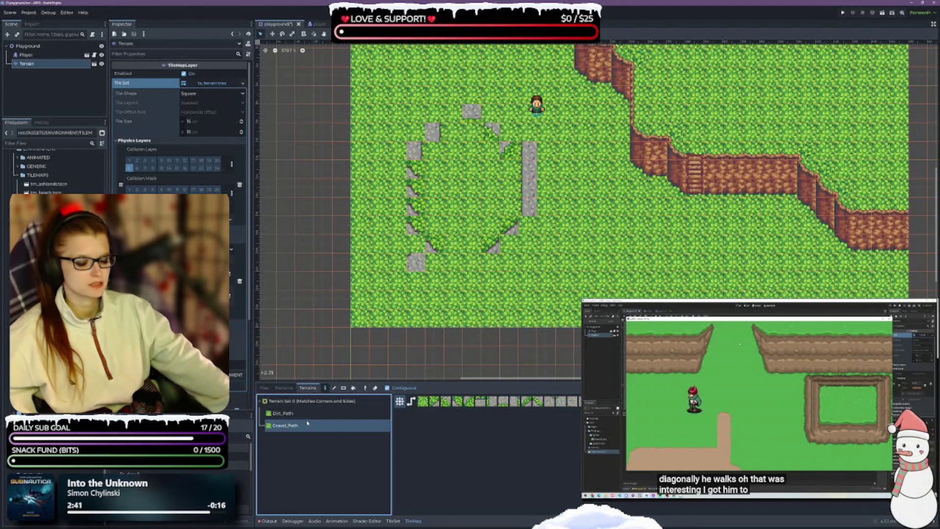
left_click(393, 522)
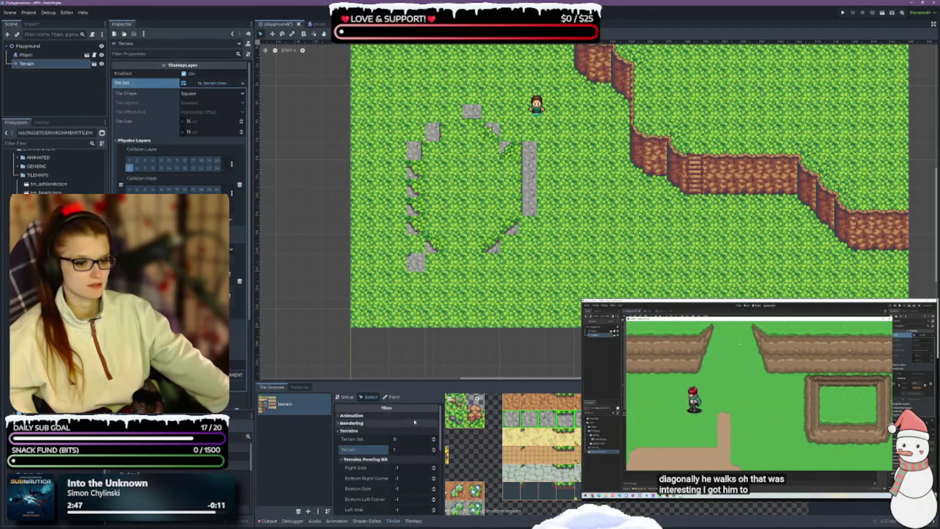
Switch the TileSet editor to Paint with Gravel_Path and save the scene
left_click(391, 397)
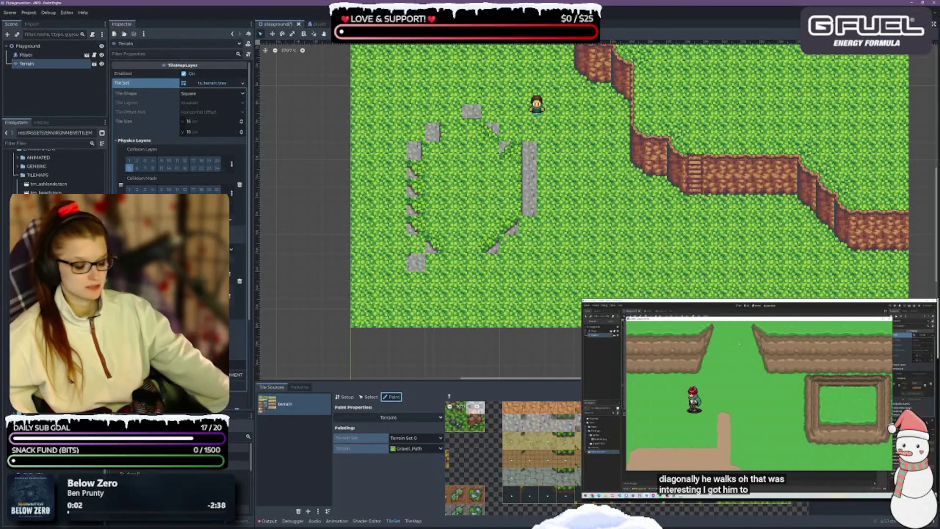
key("ctrl+s")
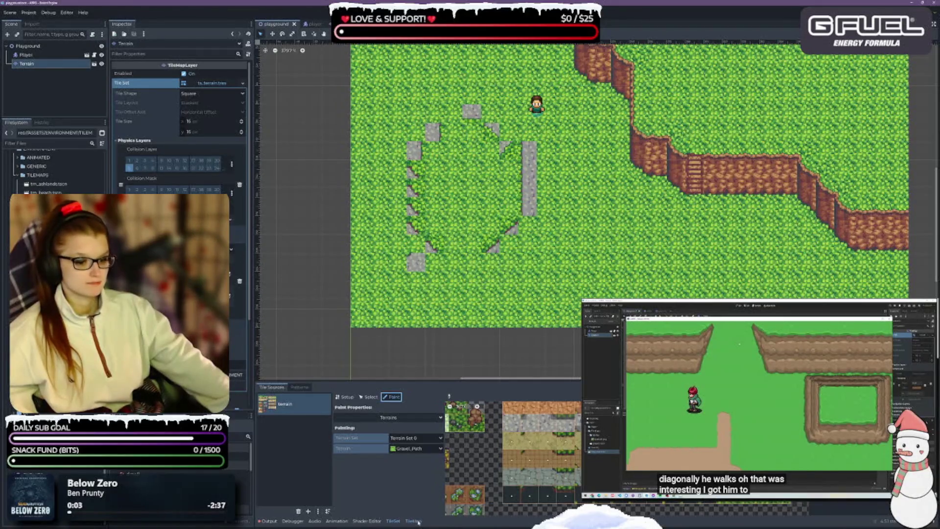
Paint a continuous Gravel_Path loop around the grass patch left of the player, fixing its corners
left_click(413, 521)
left_click(300, 426)
mouse_move(477, 264)
left_mouse_down()
mouse_move(416, 276)
mouse_move(397, 223)
mouse_move(420, 188)
mouse_move(414, 129)
mouse_move(443, 105)
mouse_move(512, 139)
mouse_move(511, 221)
mouse_move(490, 282)
mouse_move(563, 230)
left_mouse_up()
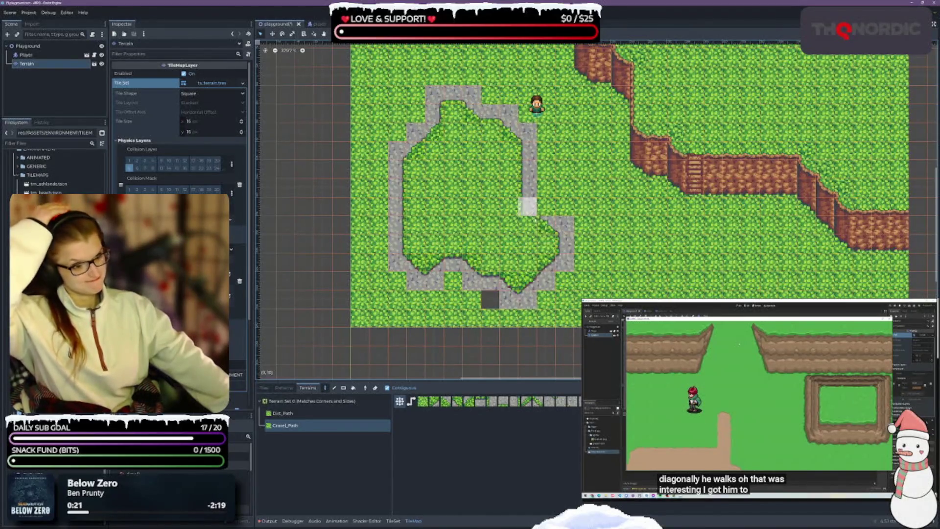
left_click(543, 208)
left_click(533, 201)
left_click(529, 188)
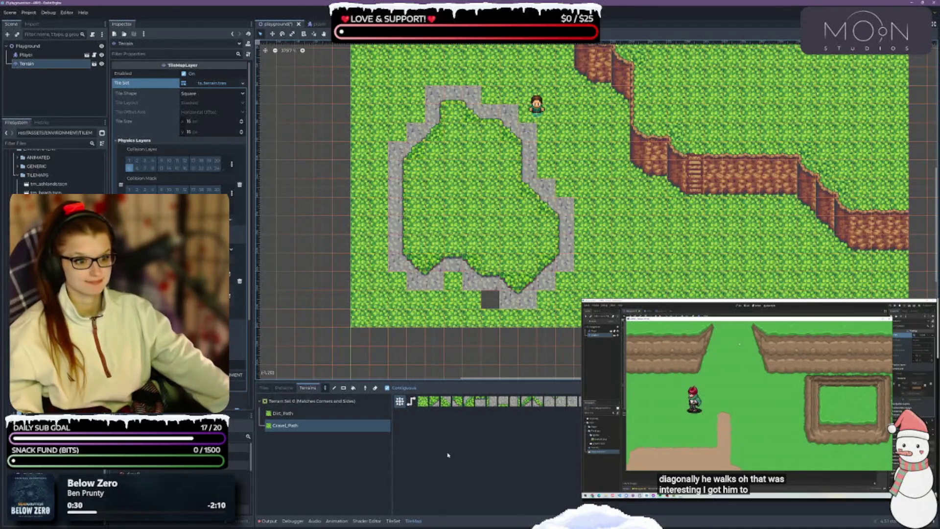
left_click(382, 423)
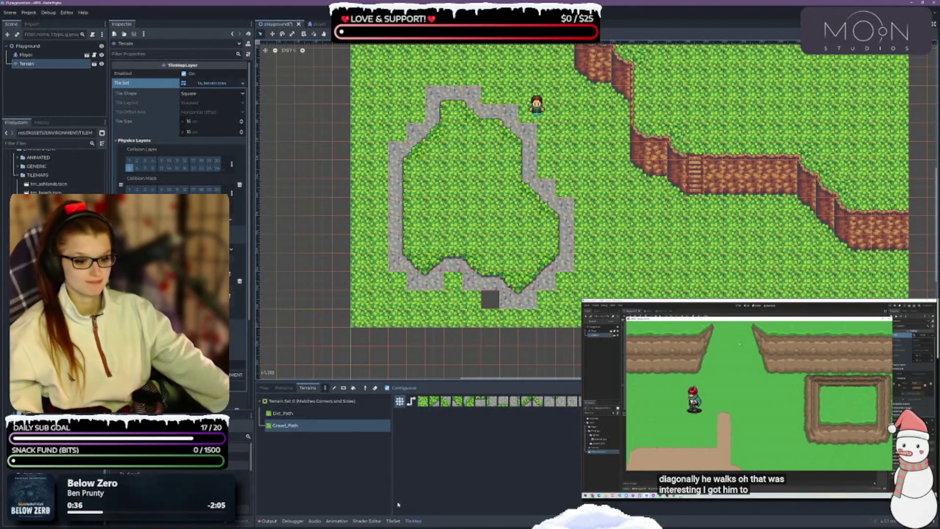
left_click(393, 521)
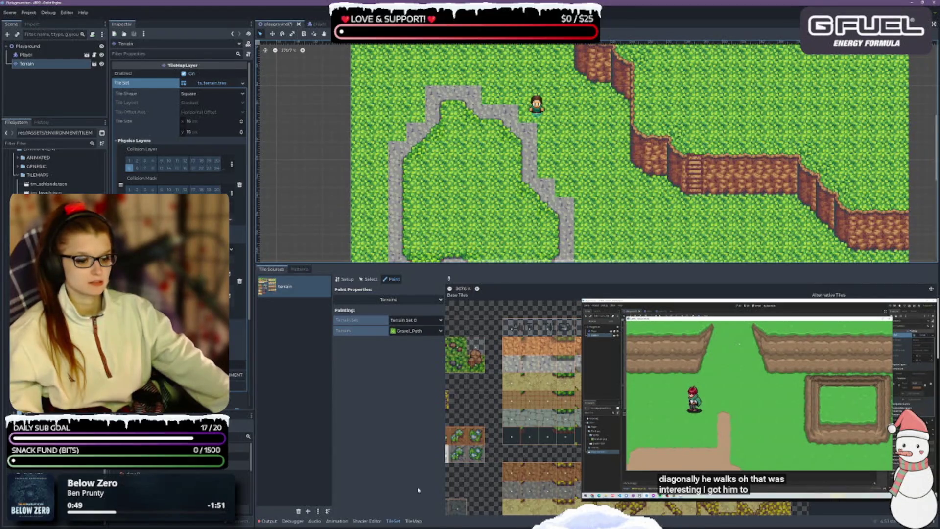
Give a row of four gray atlas tiles Terrain 1
left_click(368, 278)
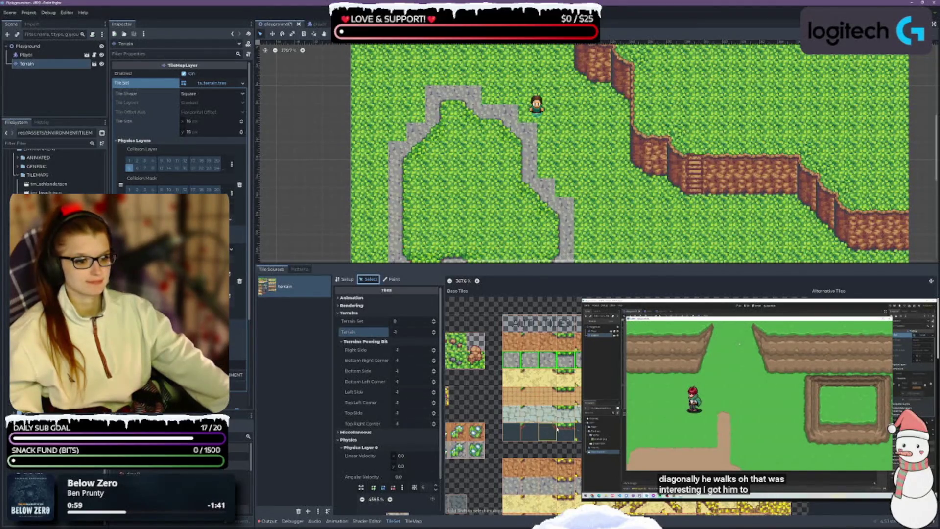
left_click(512, 363)
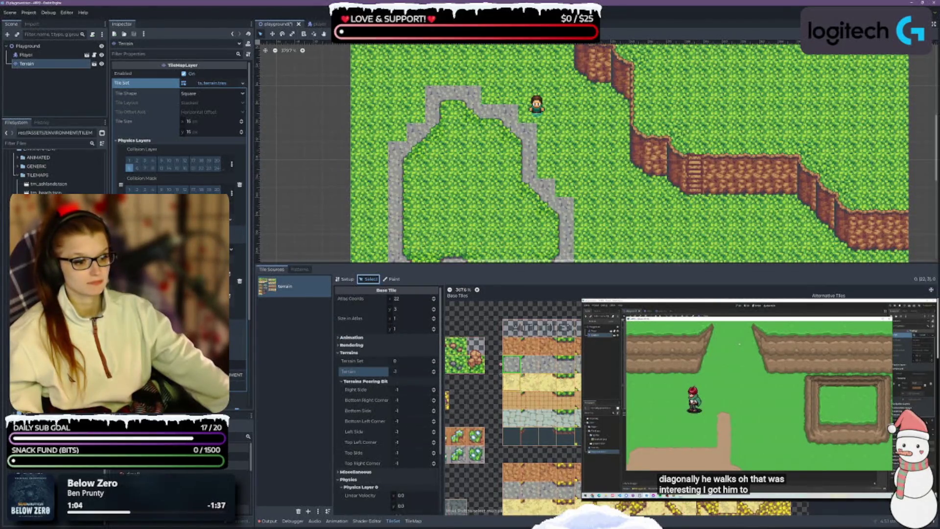
left_click_drag(512, 363, 568, 363)
left_click(403, 332)
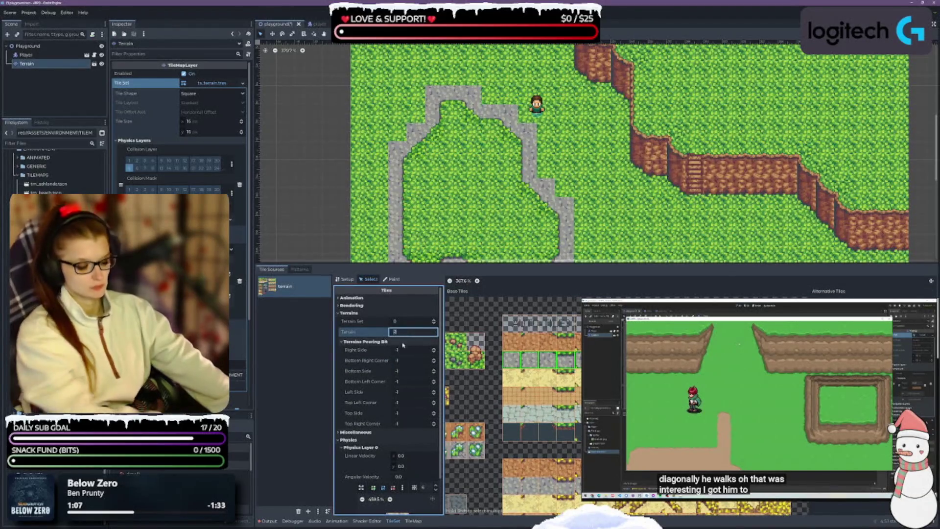
type("1")
key("Return")
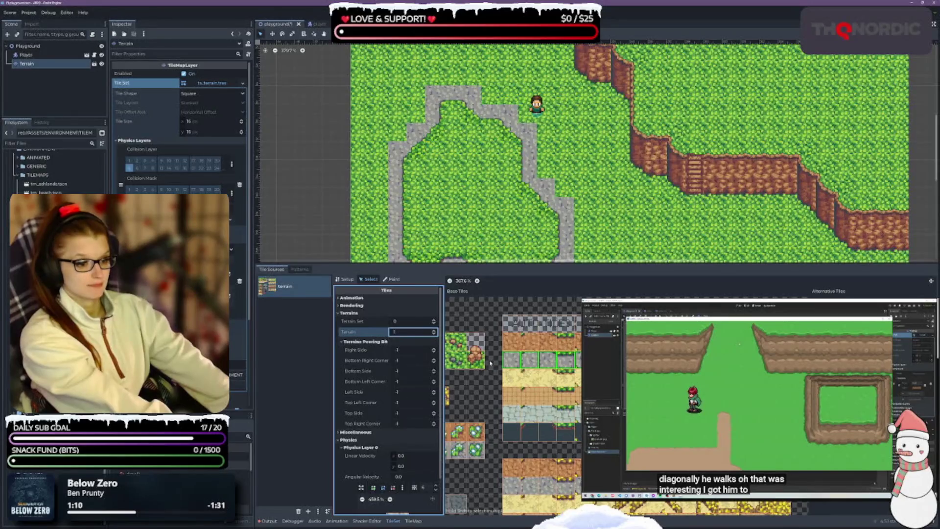
left_click(490, 363)
Assign Terrain 0 to the whole top row of atlas tiles, then return to Paint mode
left_click(512, 363)
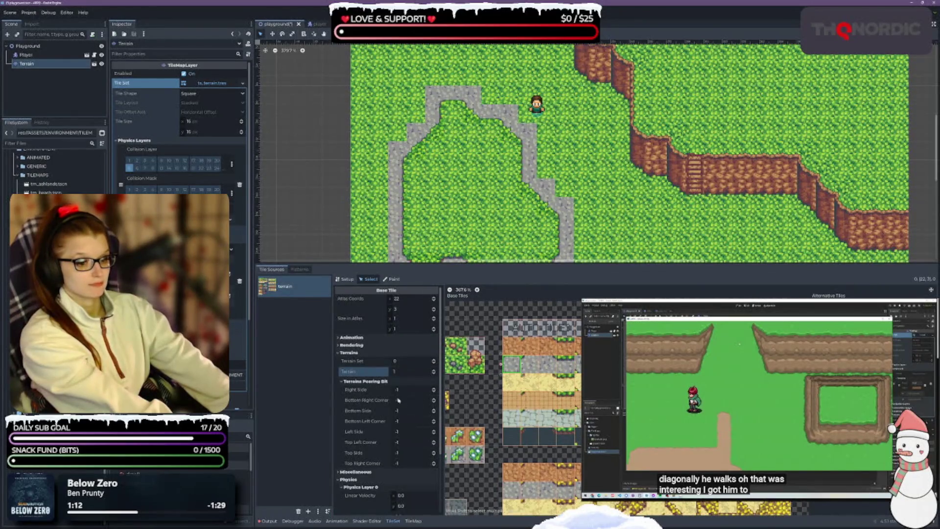
left_click(392, 279)
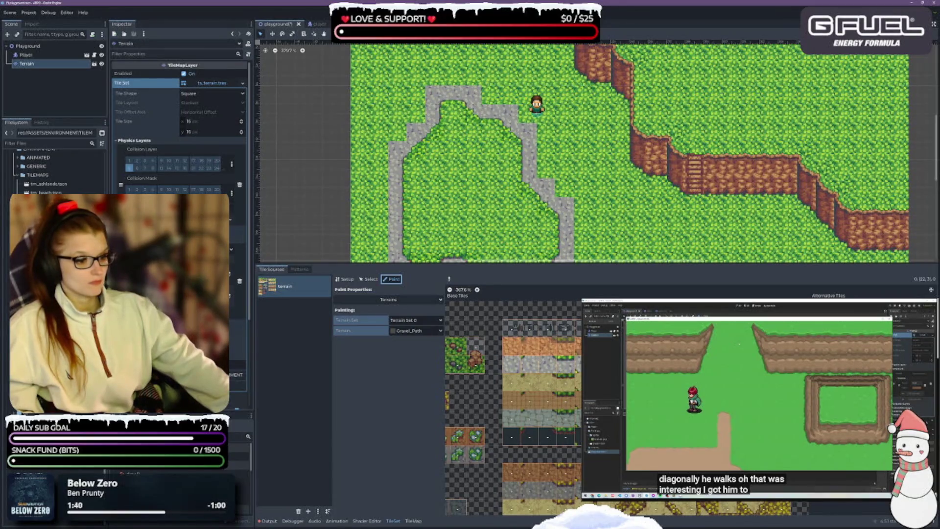
scroll(230, 299, "down", 1)
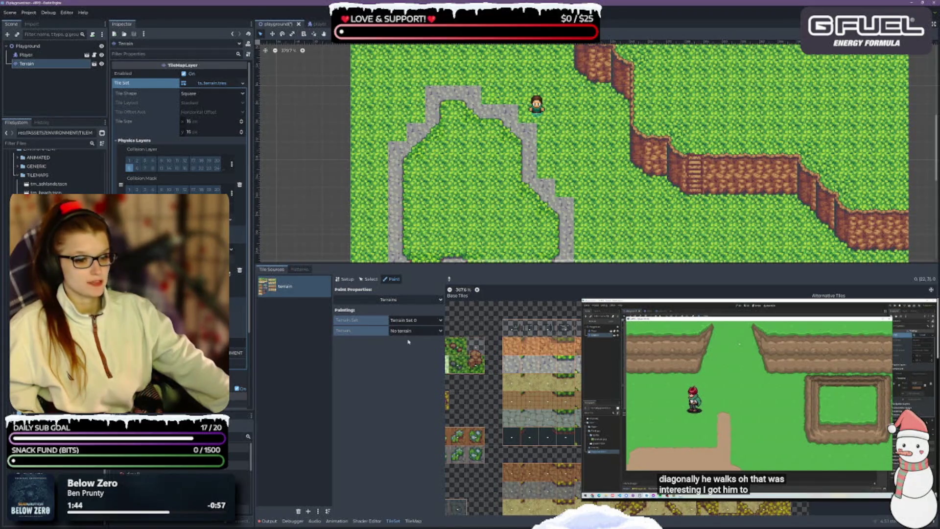
left_click(368, 278)
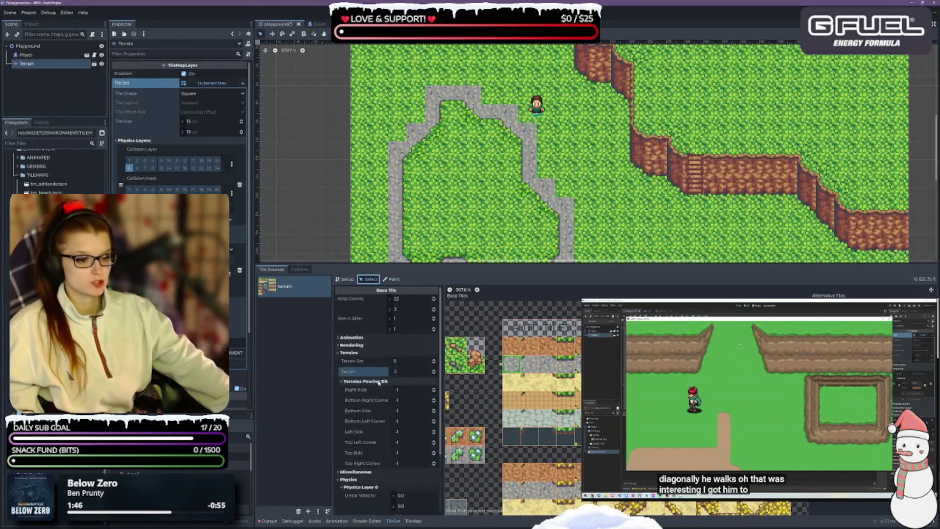
left_click_drag(511, 345, 573, 345)
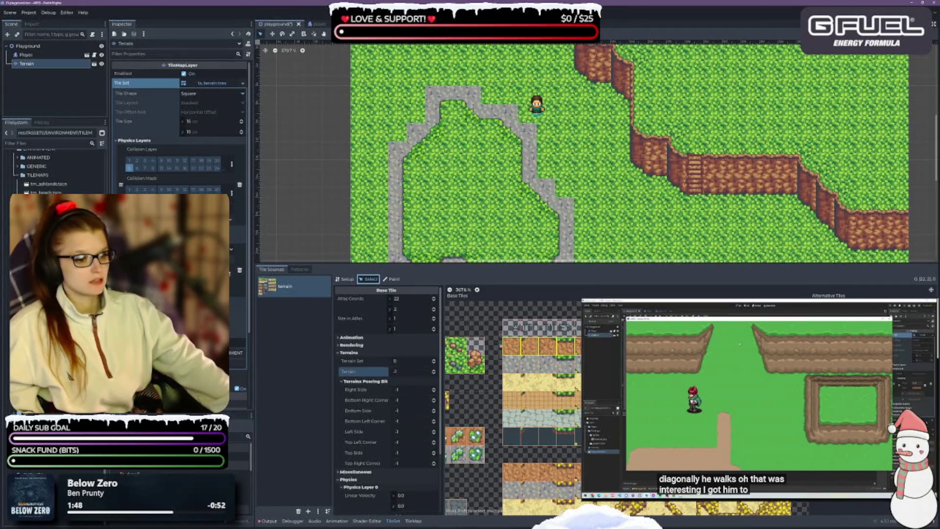
left_click(413, 332)
key("Return")
left_click(392, 278)
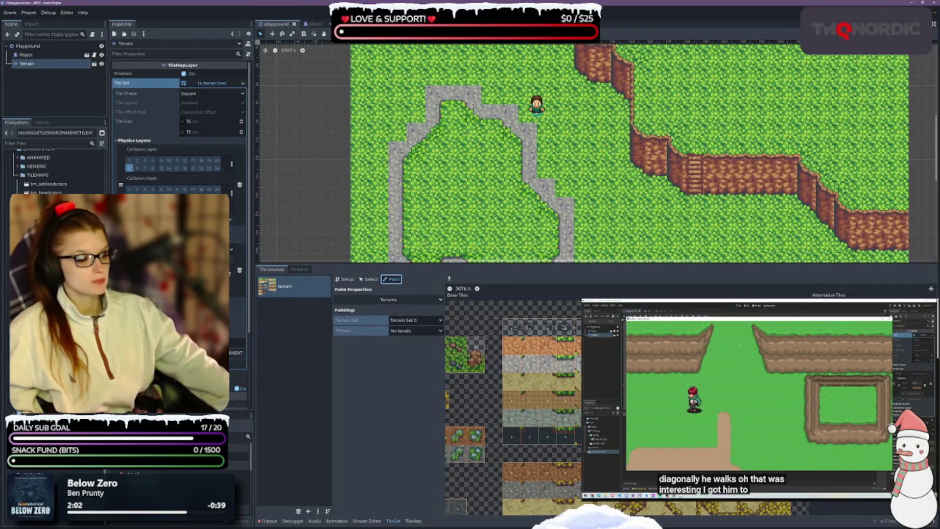
Choose Dirt_Path as the terrain to paint onto TileSet tiles and save the scene
scroll(520, 363, "up", 2)
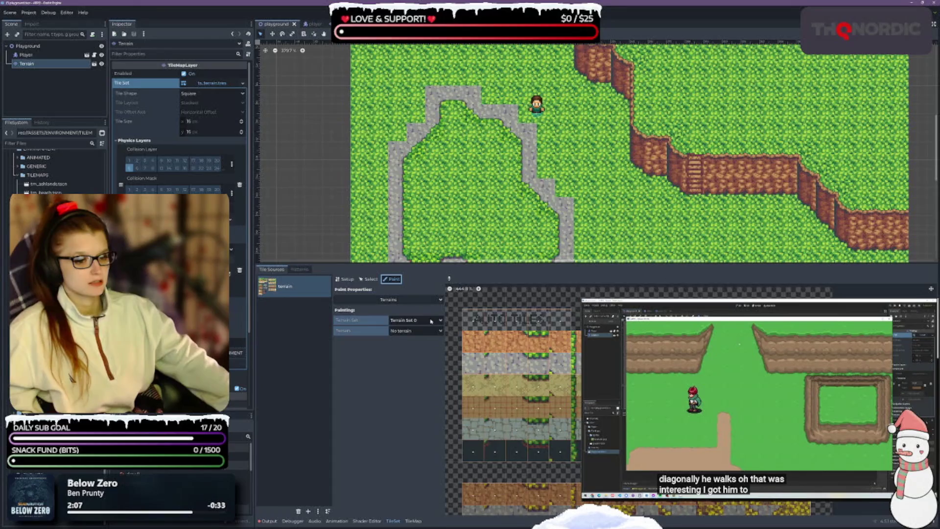
left_click(416, 331)
left_click(417, 349)
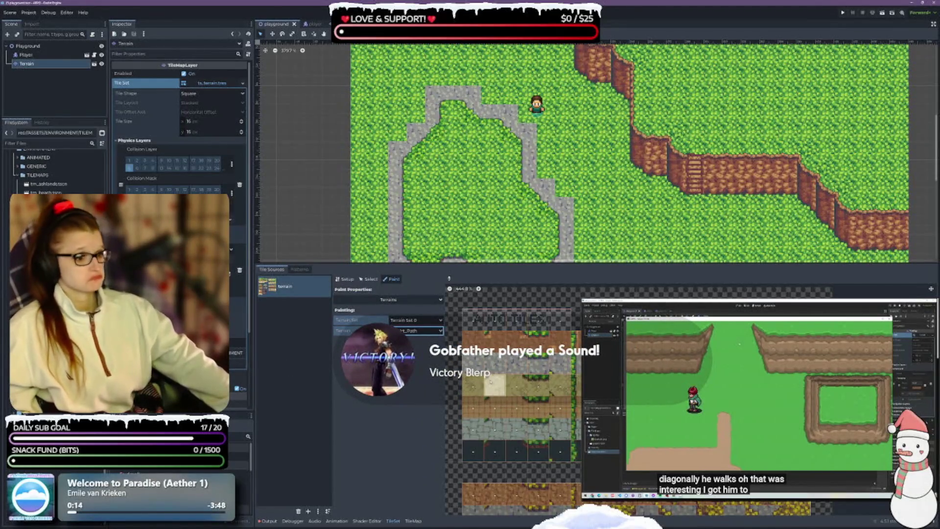
key("ctrl+s")
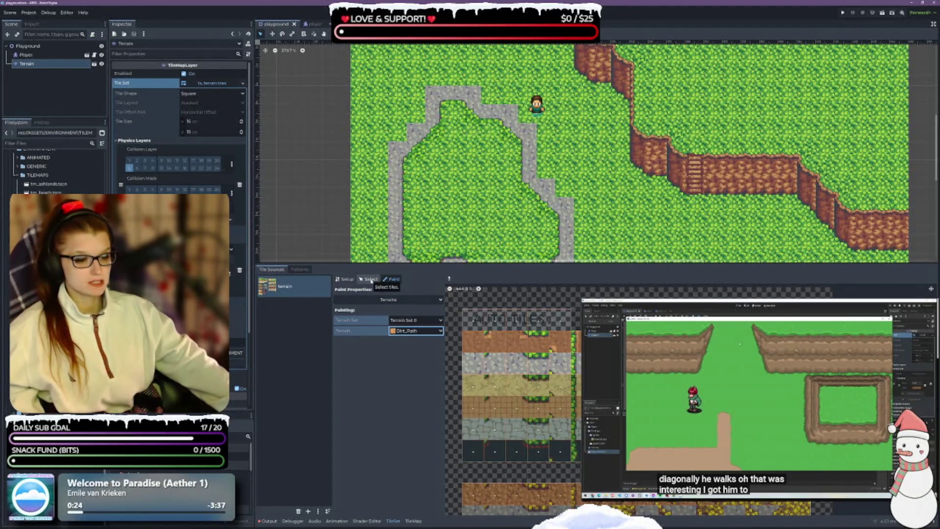
left_click(370, 281)
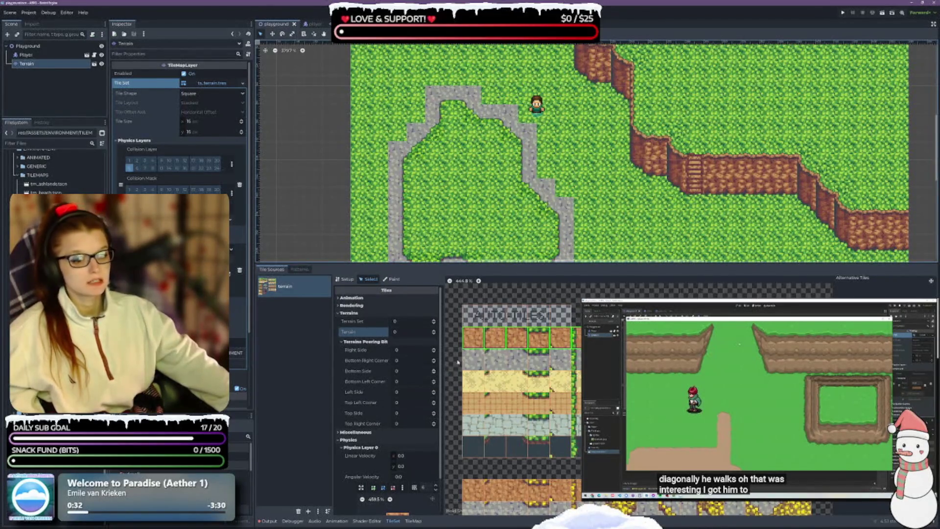
Check the first tile's terrain, then open the TileMap Terrains panel with Dirt_Path selected
left_click(472, 340)
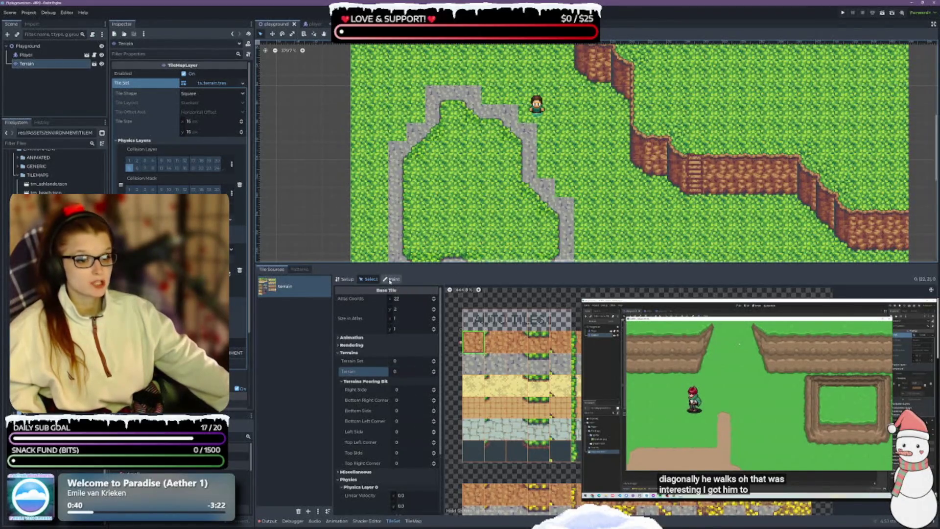
left_click(389, 279)
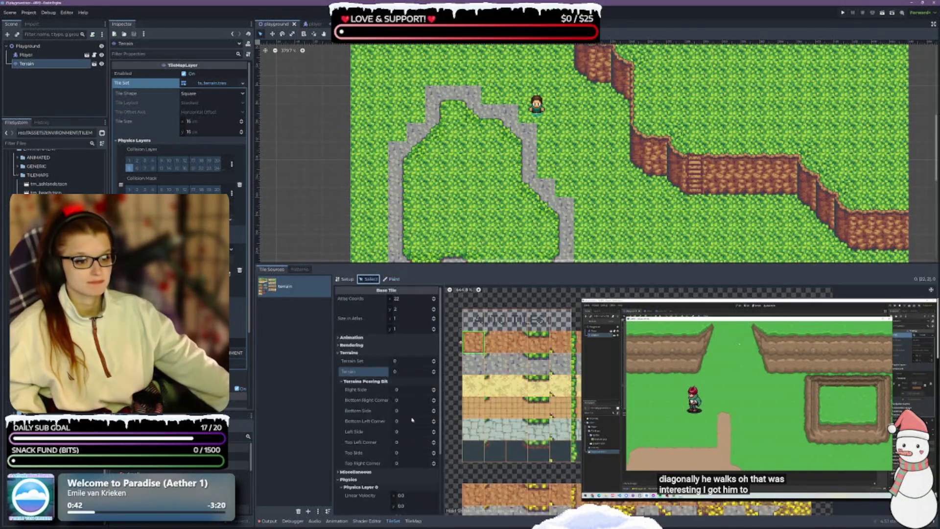
left_click(413, 521)
left_click(283, 296)
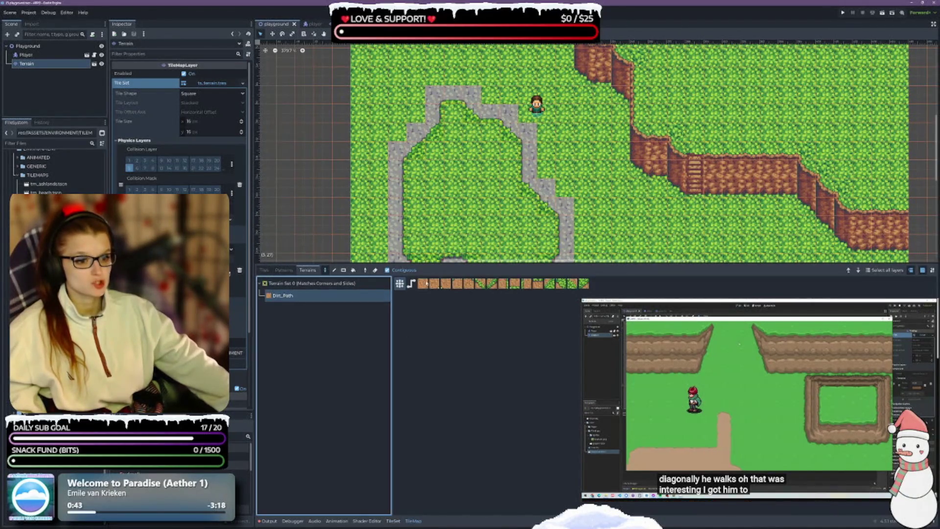
Paint a small dirt patch inside the stone path, then undo it with Ctrl+Z
mouse_move(453, 206)
left_mouse_down()
mouse_move(434, 182)
mouse_move(489, 206)
mouse_move(457, 167)
mouse_move(432, 197)
mouse_move(466, 220)
mouse_move(468, 170)
left_mouse_up()
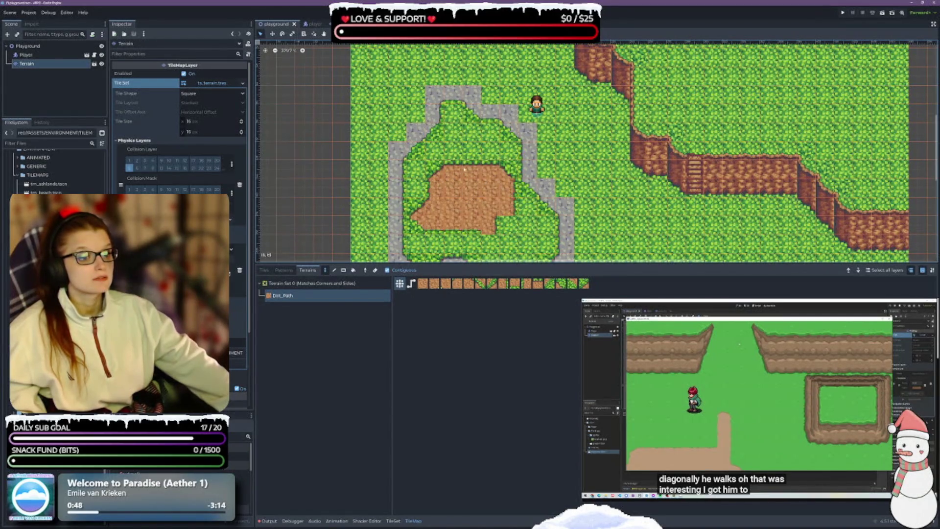
mouse_move(460, 238)
left_mouse_down()
mouse_move(504, 225)
mouse_move(506, 245)
mouse_move(450, 252)
left_mouse_up()
scroll(449, 252, "down", 1)
scroll(431, 259, "down", 3)
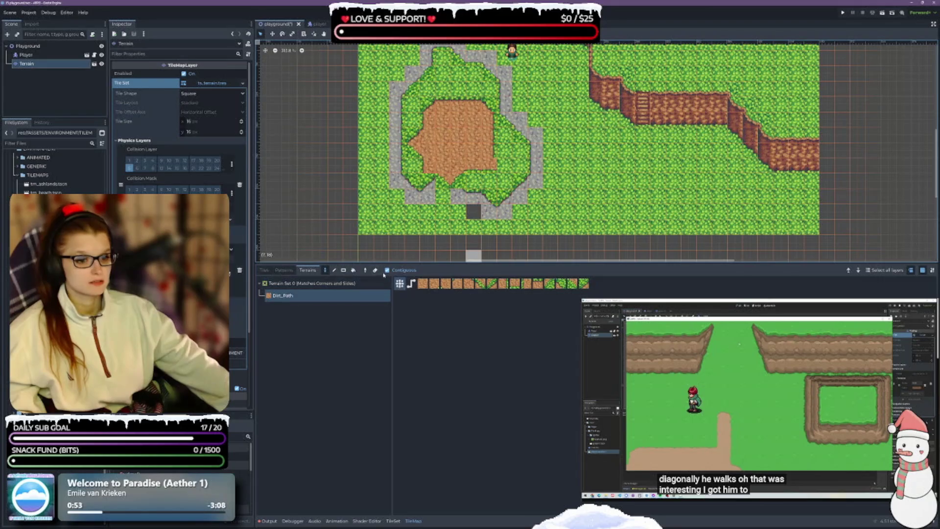
left_click(264, 269)
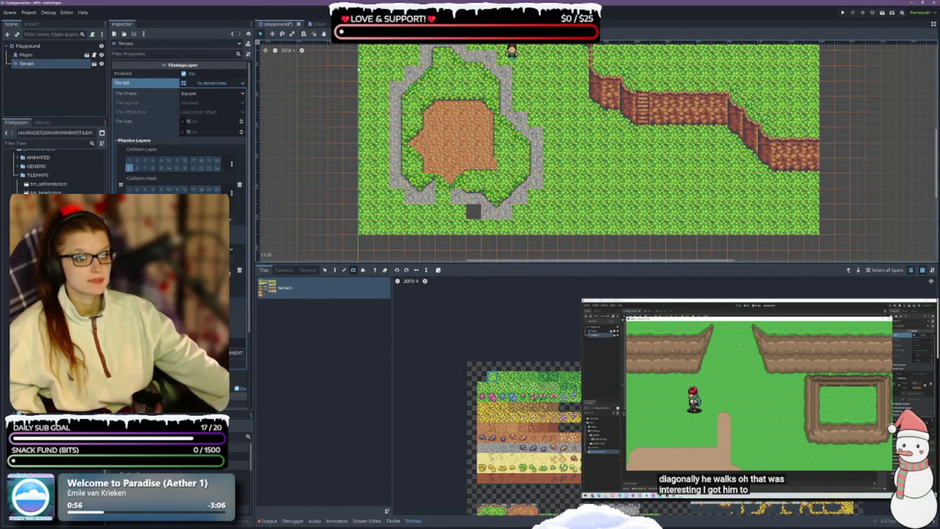
scroll(412, 115, "up", 2)
key("ctrl+z")
key("ctrl+z")
key("ctrl+z")
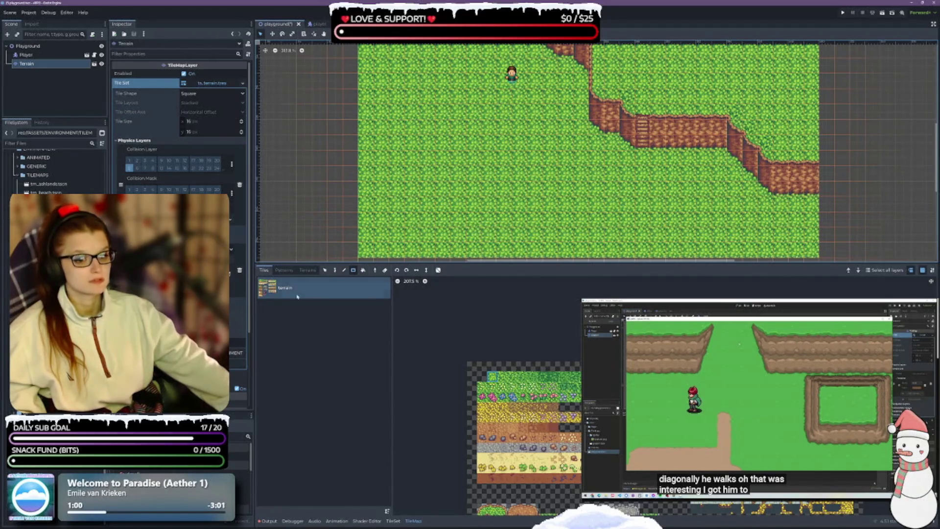
Paint a large Dirt_Path area onto the grass left of the player
left_click(308, 270)
mouse_move(426, 123)
left_mouse_down()
mouse_move(426, 164)
mouse_move(492, 189)
mouse_move(460, 120)
mouse_move(423, 147)
mouse_move(460, 127)
mouse_move(493, 175)
mouse_move(490, 123)
mouse_move(436, 110)
mouse_move(419, 172)
mouse_move(471, 189)
mouse_move(463, 210)
mouse_move(444, 208)
mouse_move(495, 196)
mouse_move(507, 198)
mouse_move(497, 212)
mouse_move(517, 202)
mouse_move(518, 127)
mouse_move(504, 110)
mouse_move(500, 123)
mouse_move(422, 115)
mouse_move(412, 144)
mouse_move(427, 199)
mouse_move(402, 170)
mouse_move(418, 203)
mouse_move(397, 205)
left_mouse_up()
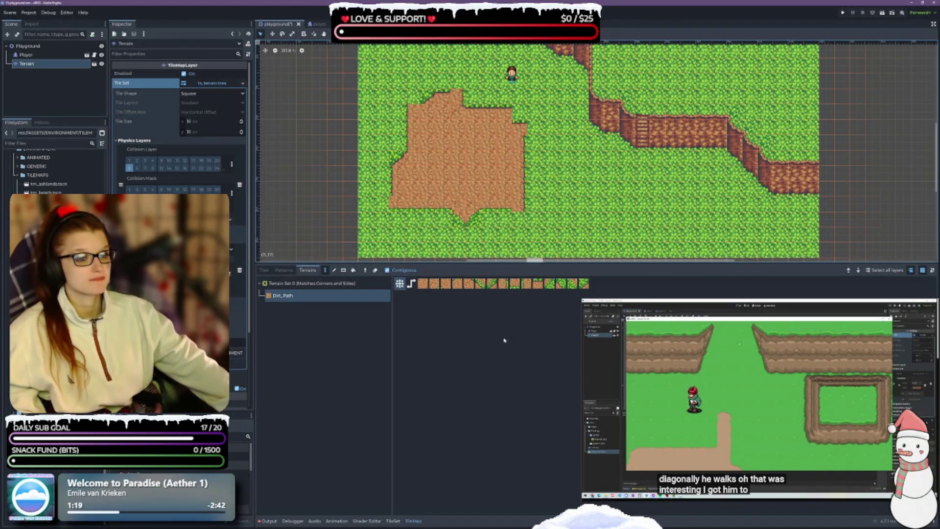
scroll(443, 188, "up", 2)
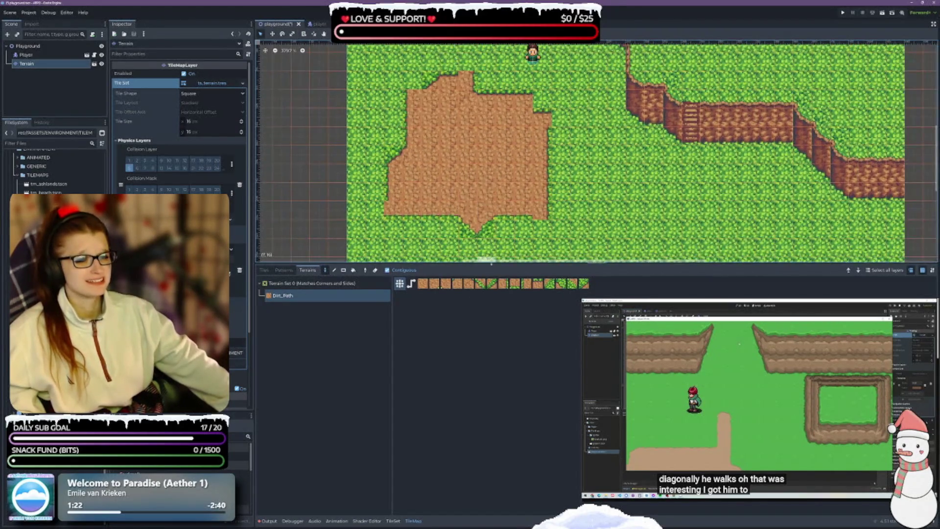
scroll(455, 188, "down", 2)
scroll(468, 188, "up", 2)
scroll(469, 188, "down", 2)
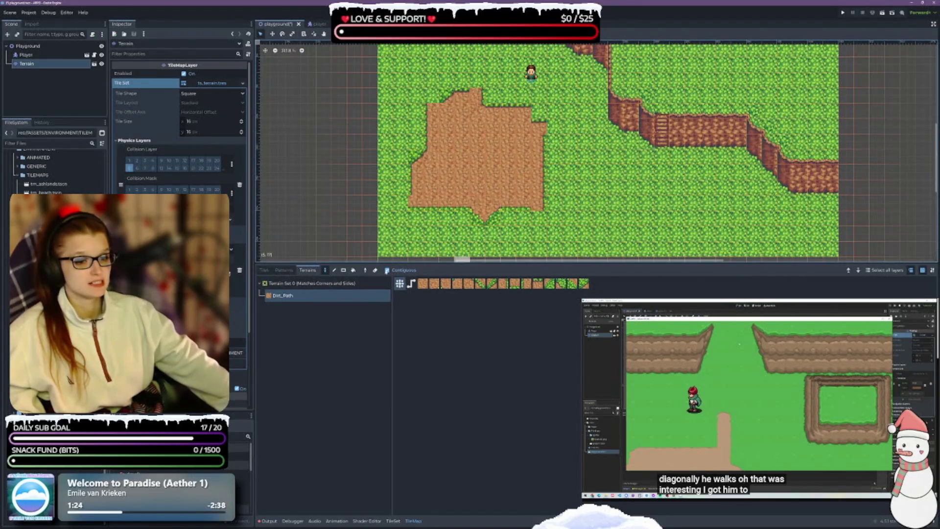
mouse_move(516, 208)
left_mouse_down()
mouse_move(435, 233)
mouse_move(538, 230)
mouse_move(537, 122)
mouse_move(475, 80)
mouse_move(419, 146)
mouse_move(429, 77)
mouse_move(431, 115)
left_mouse_up()
Enable Contiguous painting and switch the terrain brush to path mode
left_click(387, 270)
left_click(411, 283)
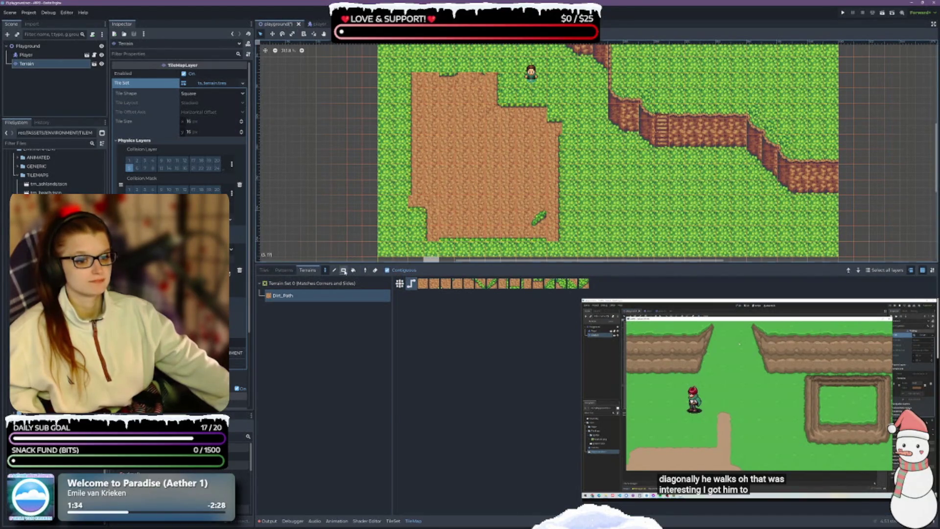
left_click(264, 270)
Paint grass over the old dirt area, then draw a new irregular Dirt_Path patch left of the player
mouse_move(411, 74)
left_mouse_down()
mouse_move(456, 122)
mouse_move(509, 235)
mouse_move(529, 142)
mouse_move(560, 244)
left_mouse_up()
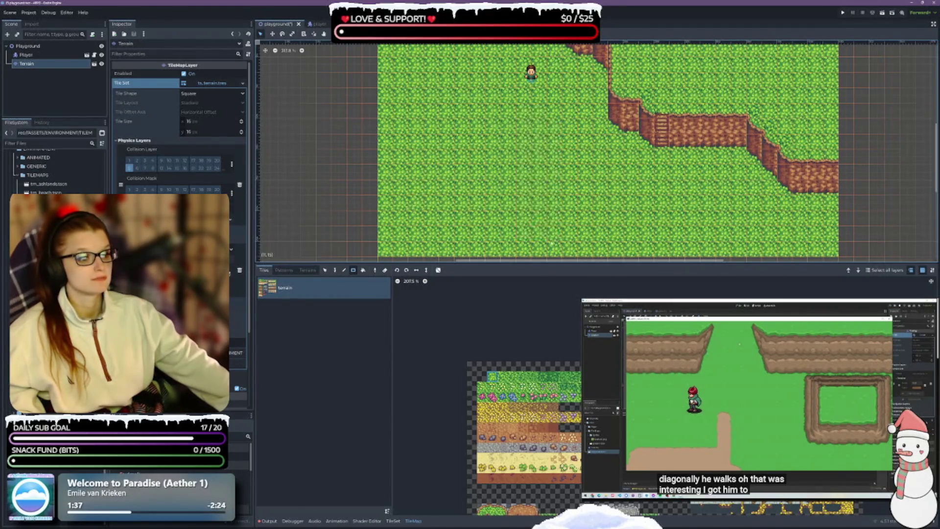
left_click(308, 270)
left_click(324, 270)
mouse_move(447, 157)
left_mouse_down()
mouse_move(482, 122)
mouse_move(512, 147)
mouse_move(470, 100)
mouse_move(427, 127)
mouse_move(416, 191)
mouse_move(462, 216)
mouse_move(516, 211)
mouse_move(420, 219)
mouse_move(443, 230)
mouse_move(458, 223)
mouse_move(431, 203)
mouse_move(420, 237)
mouse_move(426, 188)
left_mouse_up()
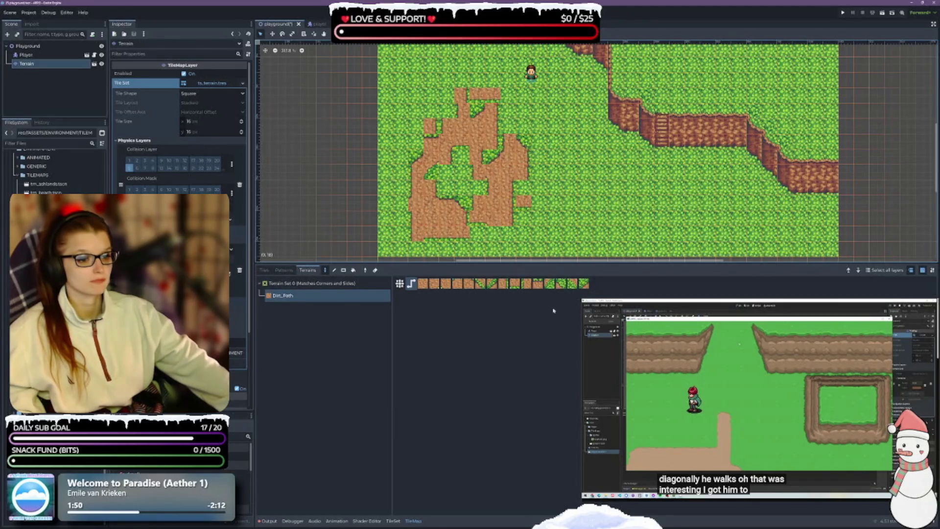
left_click(403, 359)
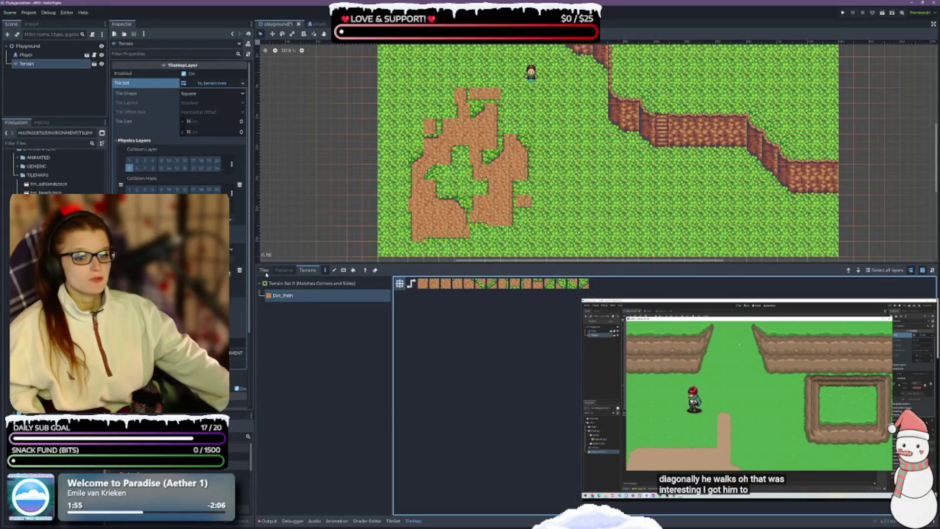
left_click(393, 520)
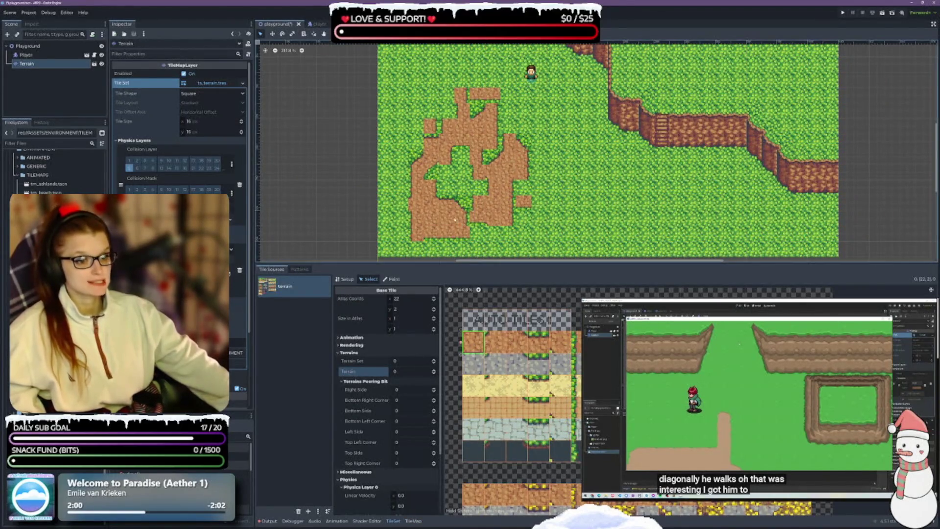
scroll(514, 210, "up", 3)
left_click_drag(514, 210, 492, 163)
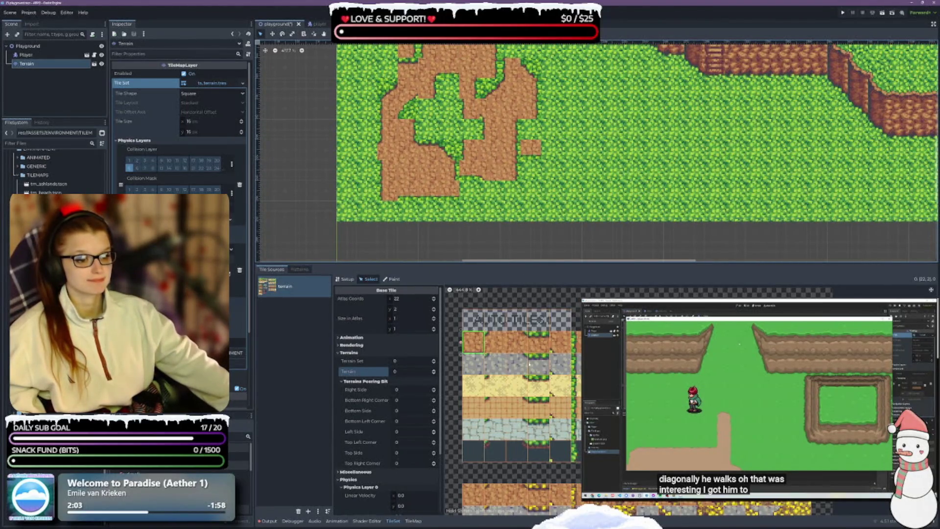
left_click_drag(542, 215, 545, 265)
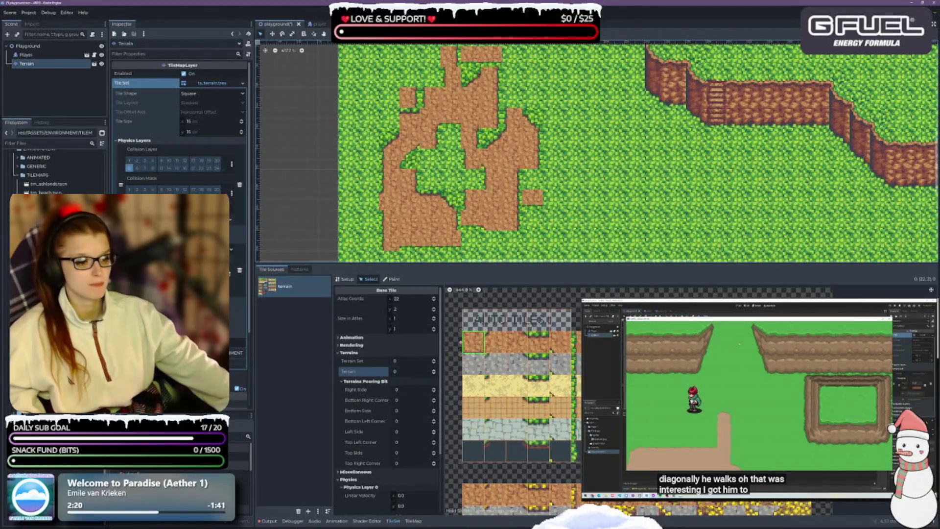
scroll(489, 428, "down", 1)
scroll(490, 416, "down", 2)
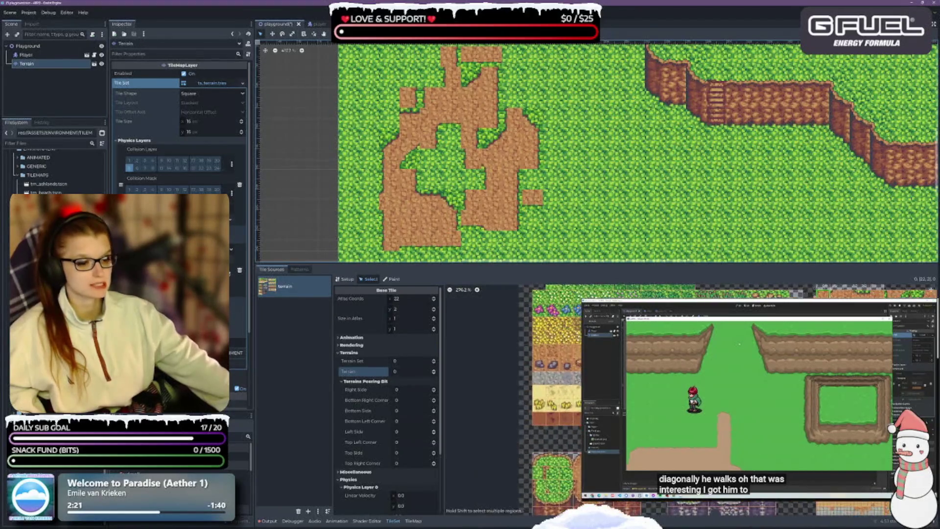
scroll(489, 417, "down", 3)
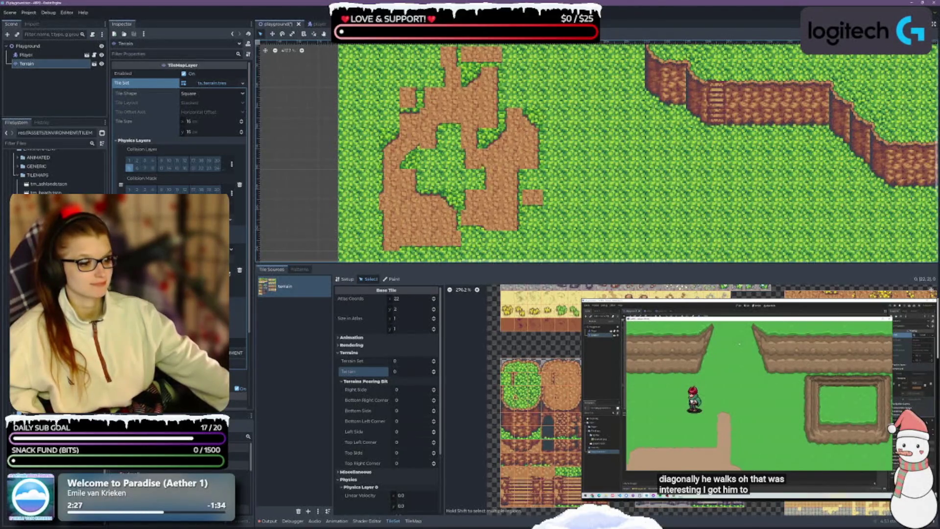
scroll(514, 417, "up", 5)
scroll(514, 401, "down", 5)
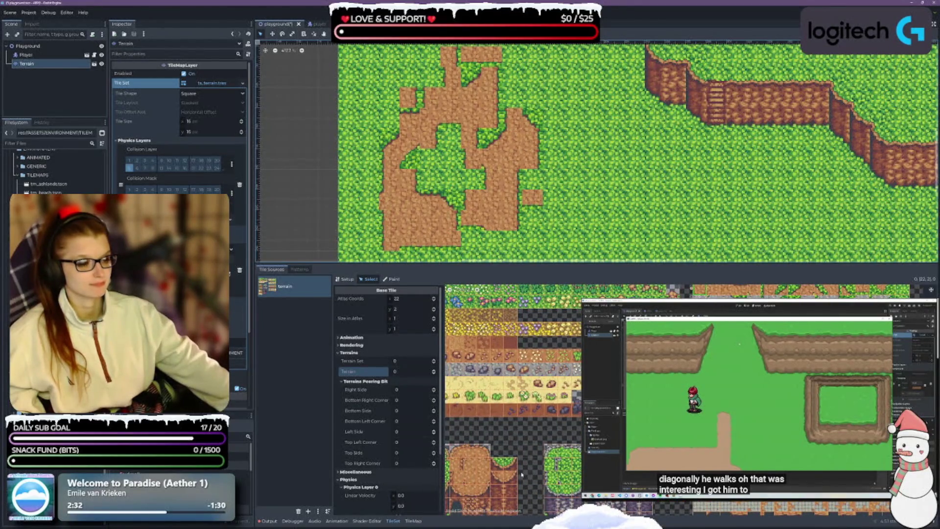
scroll(522, 475, "up", 3)
scroll(544, 392, "down", 2)
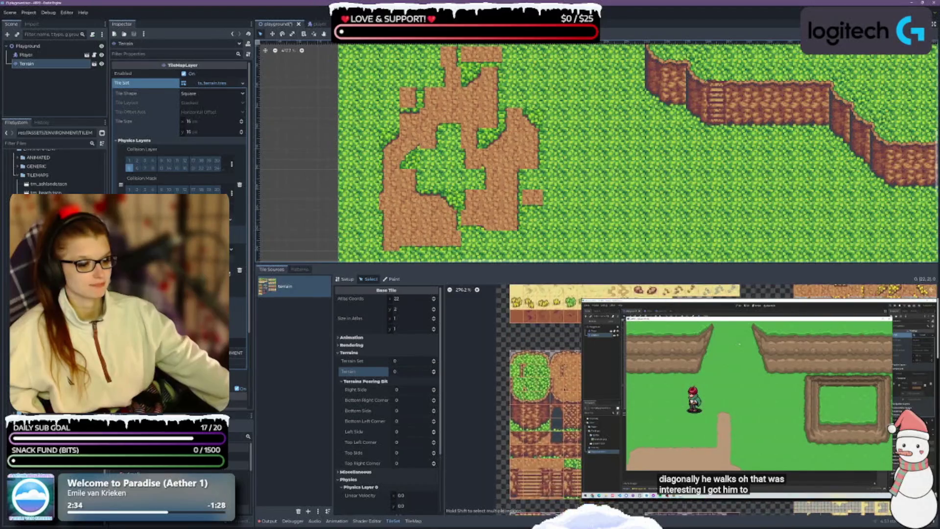
scroll(514, 391, "down", 3)
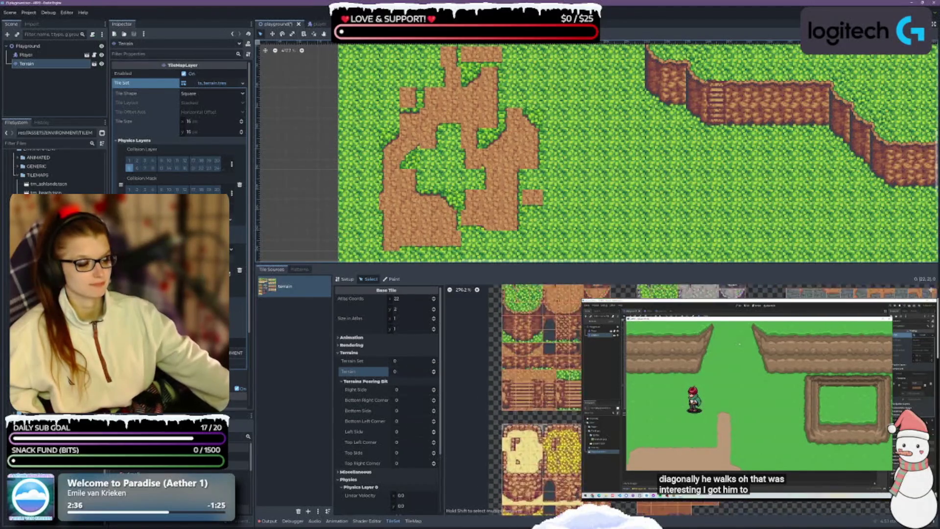
scroll(514, 382, "up", 2)
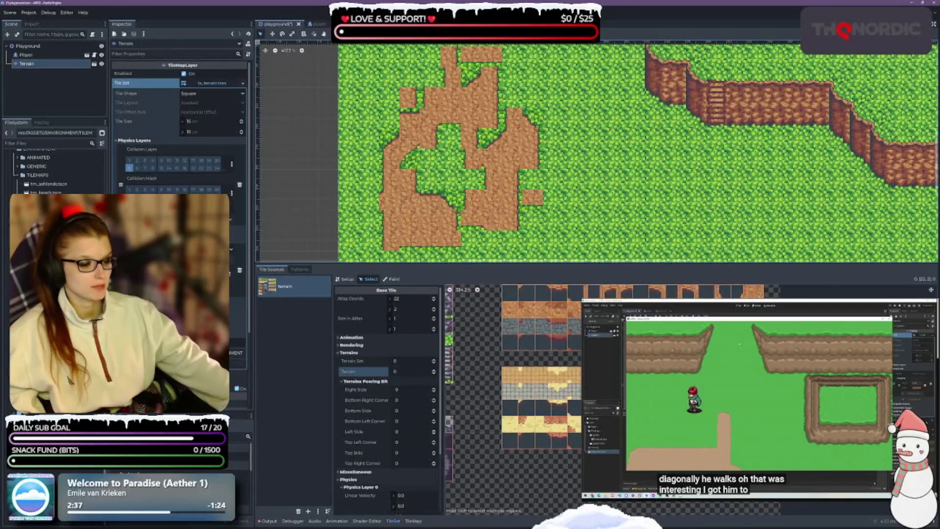
scroll(514, 382, "up", 2)
scroll(514, 392, "down", 3)
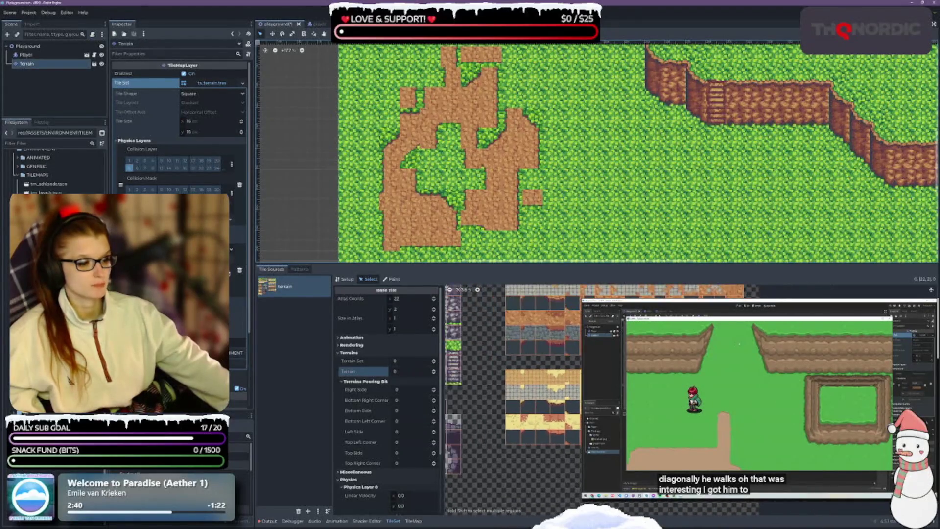
scroll(514, 391, "up", 2)
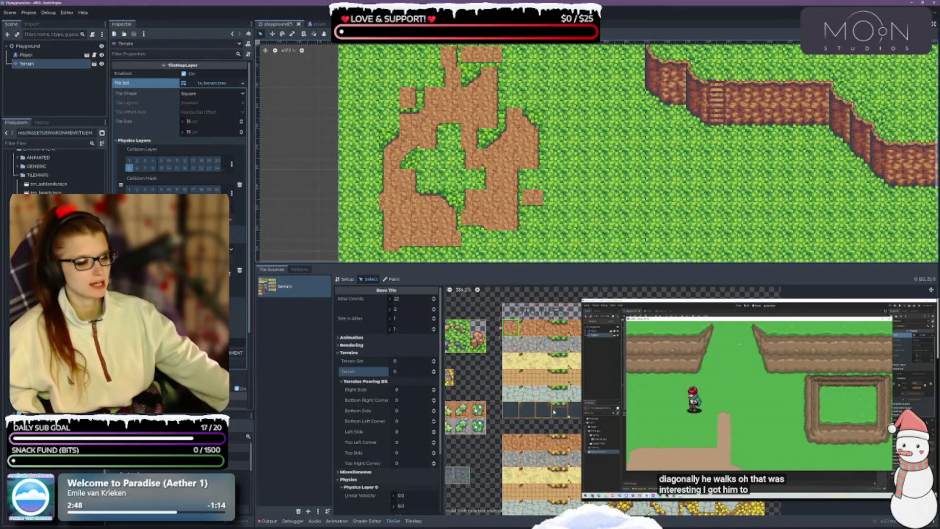
scroll(539, 372, "up", 5)
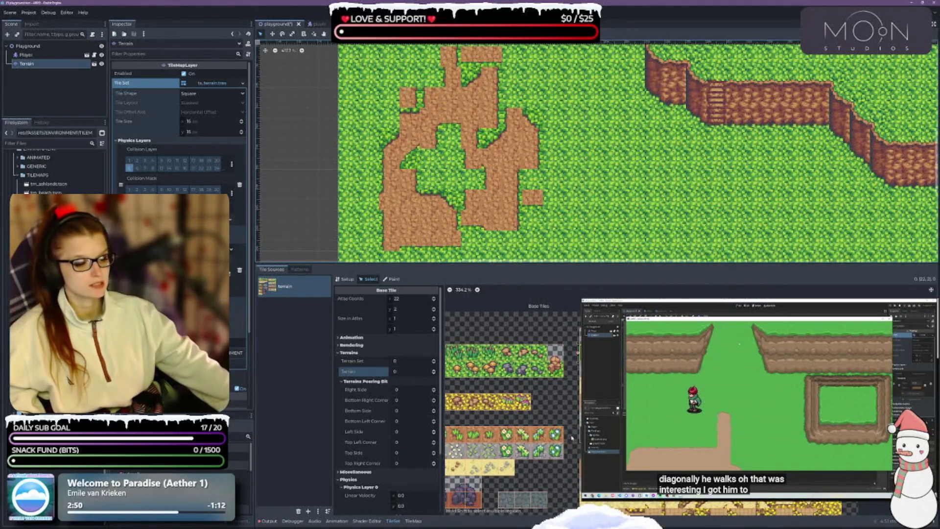
mouse_move(498, 265)
left_mouse_down()
mouse_move(499, 308)
mouse_move(499, 293)
left_mouse_up()
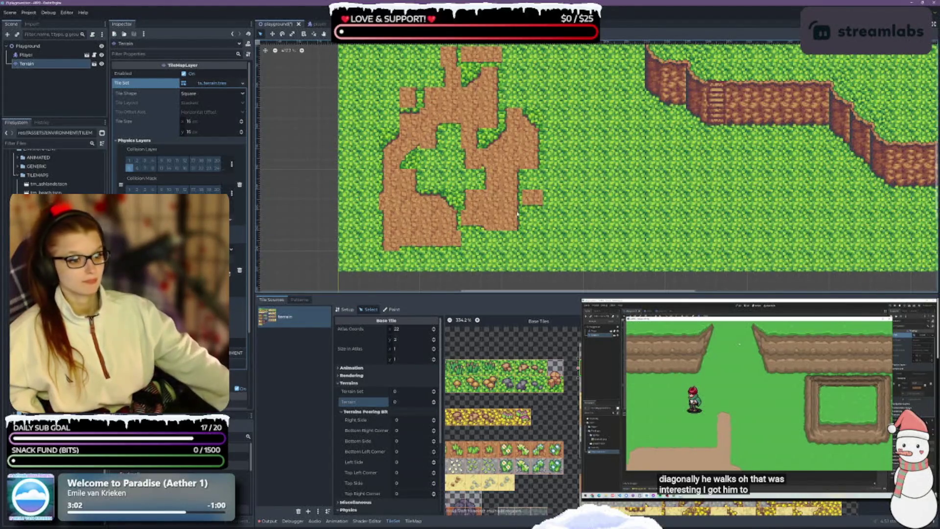
Set the selected dirt tile's bottom-left corner peering bit to 0
left_click(559, 377)
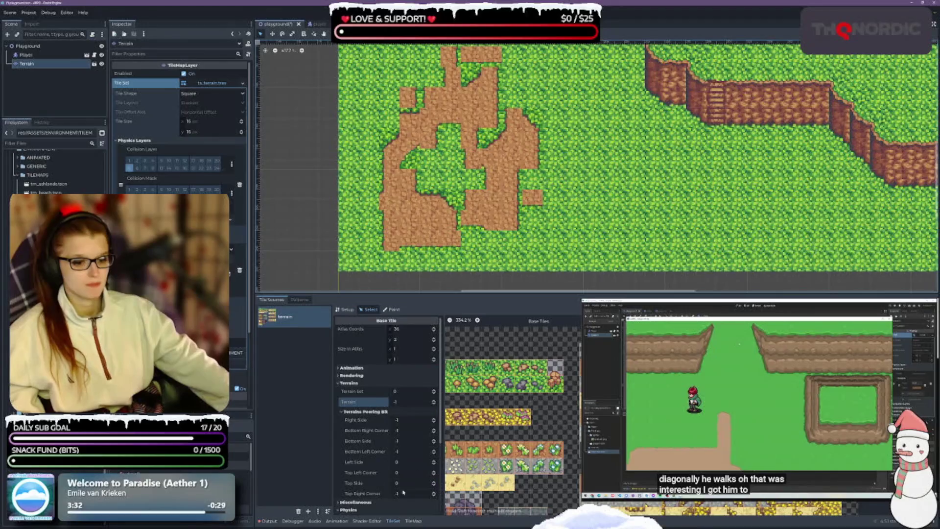
left_click(434, 454)
left_click(433, 450)
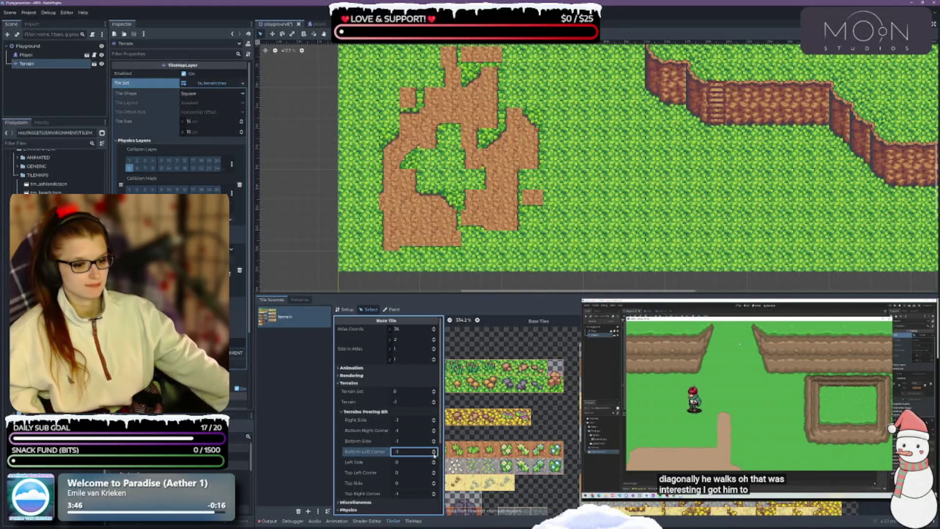
scroll(512, 416, "up", 2)
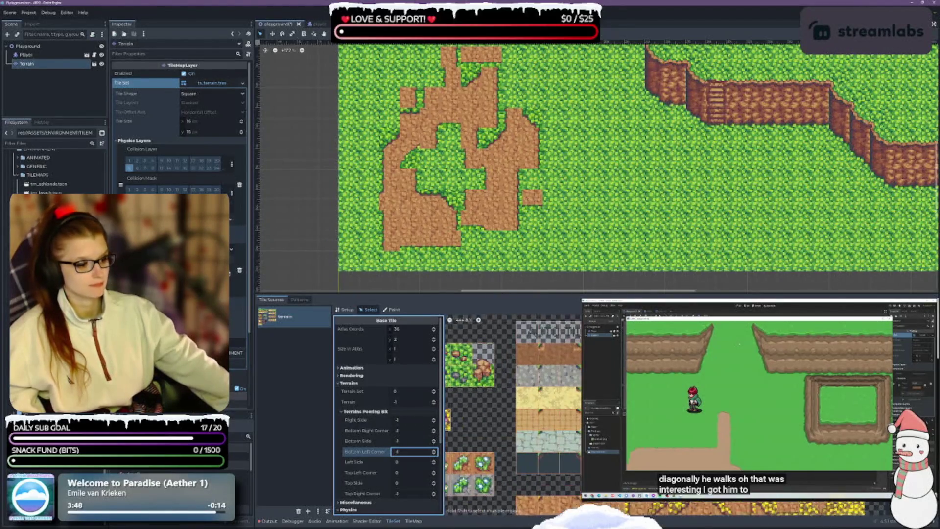
Select three dirt tiles together, switch to Dirt_Path terrain painting, and save the scene
left_click(449, 420)
key("Escape")
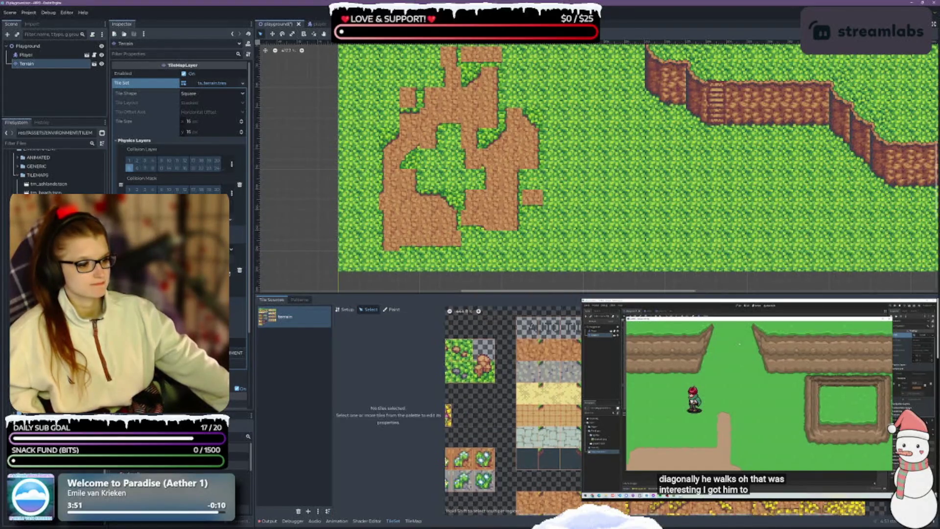
left_click_drag(534, 357, 572, 354)
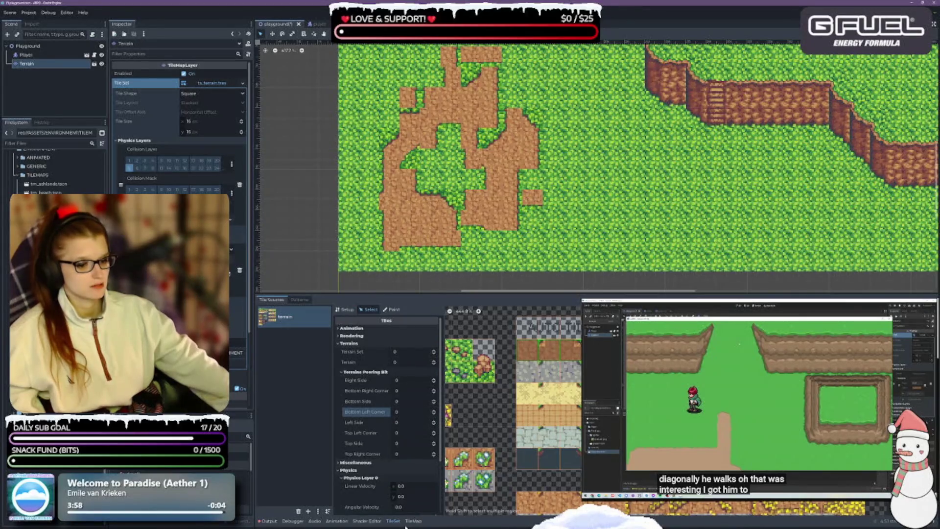
left_click(393, 309)
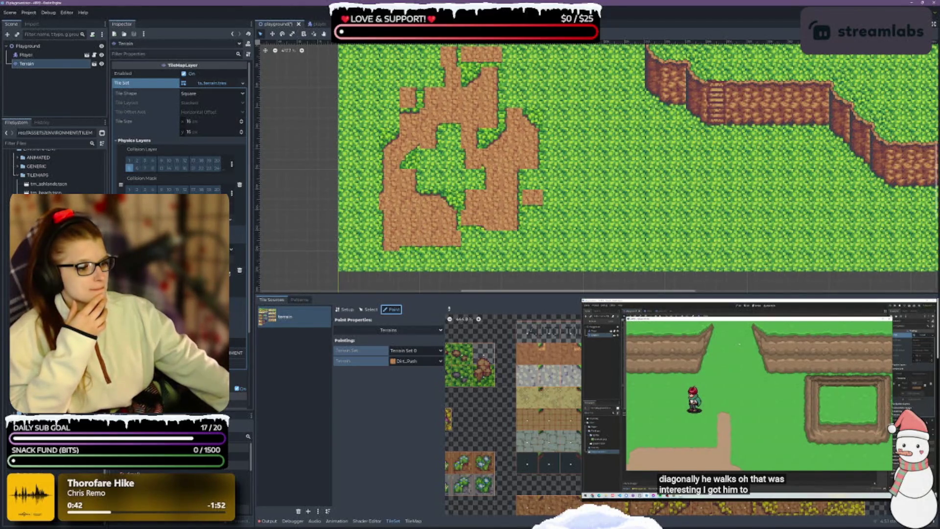
key("ctrl+s")
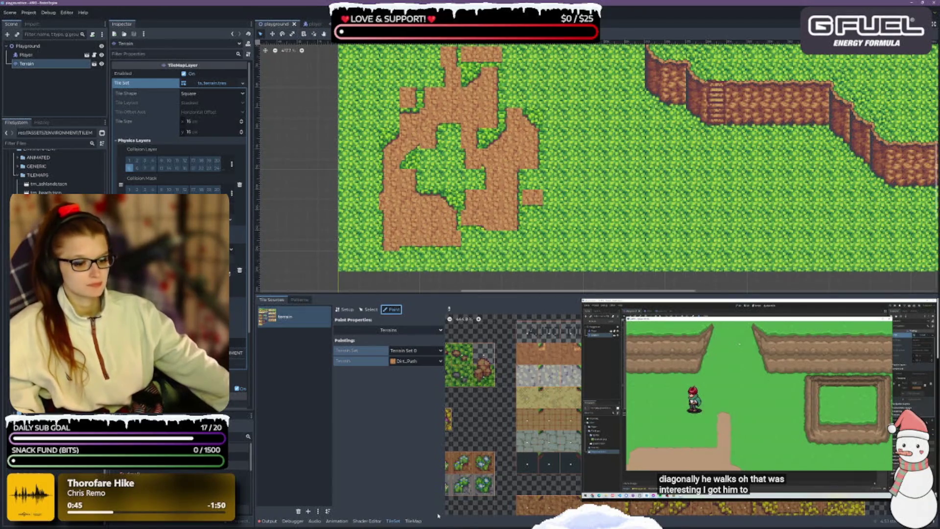
left_click(413, 521)
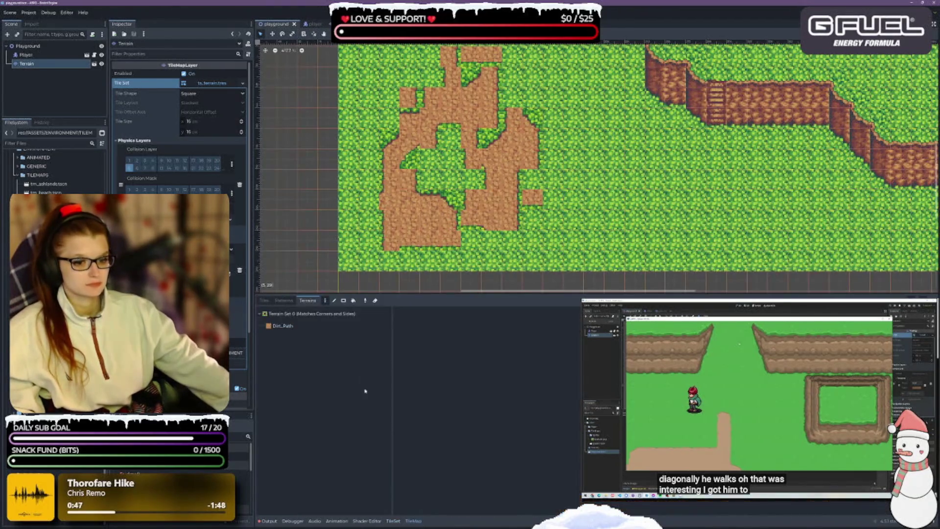
Paint a trial Dirt_Path stroke over the patch, then undo it back to grass
left_click(313, 326)
mouse_move(431, 161)
left_mouse_down()
mouse_move(421, 166)
mouse_move(441, 142)
mouse_move(460, 212)
mouse_move(449, 142)
mouse_move(479, 98)
mouse_move(431, 63)
mouse_move(404, 142)
left_mouse_up()
scroll(502, 160, "down", 3)
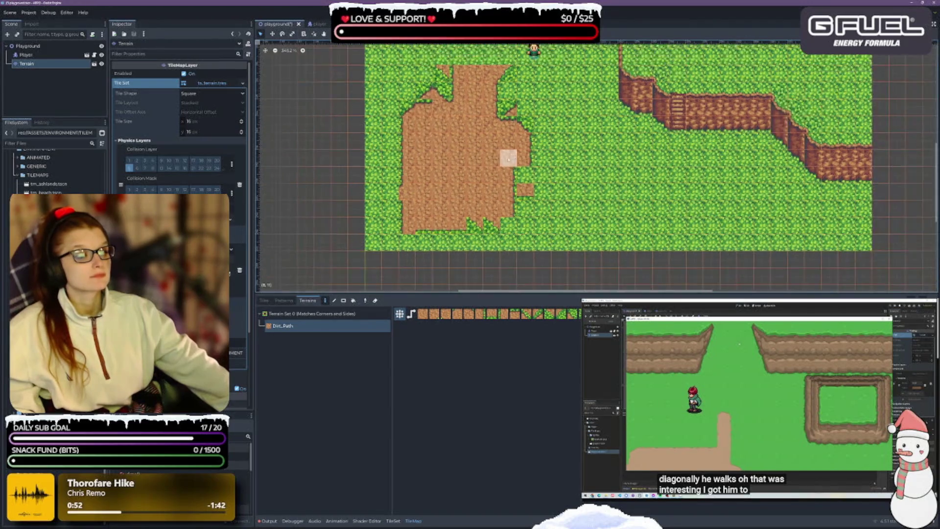
left_click(264, 301)
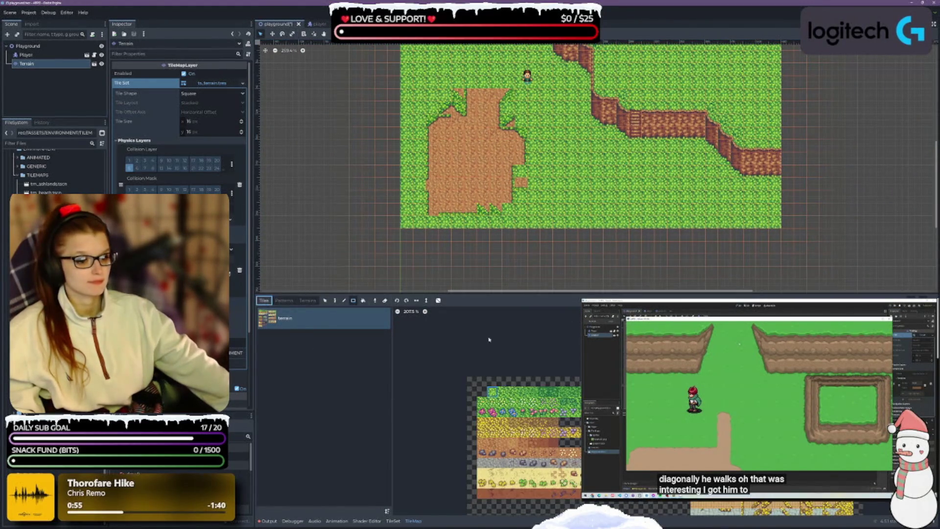
key("ctrl+z")
key("ctrl+z")
key("ctrl+z")
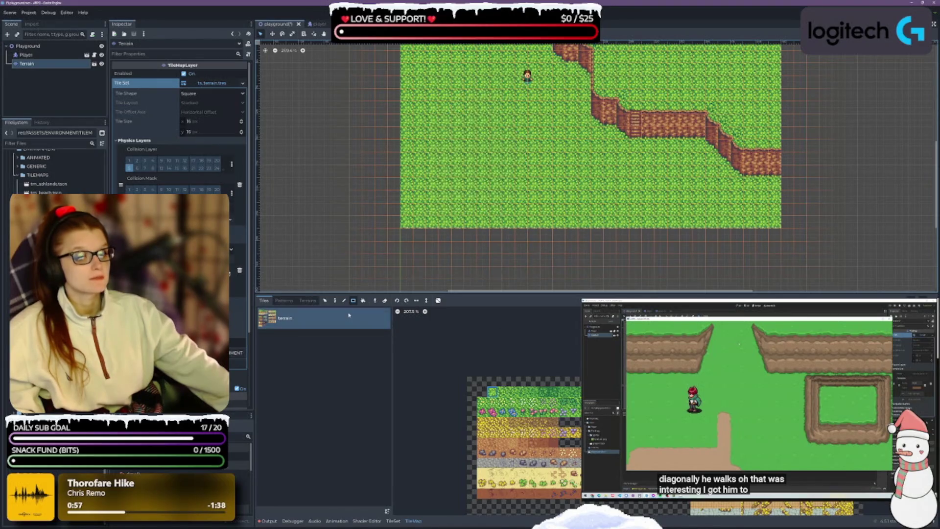
left_click(307, 301)
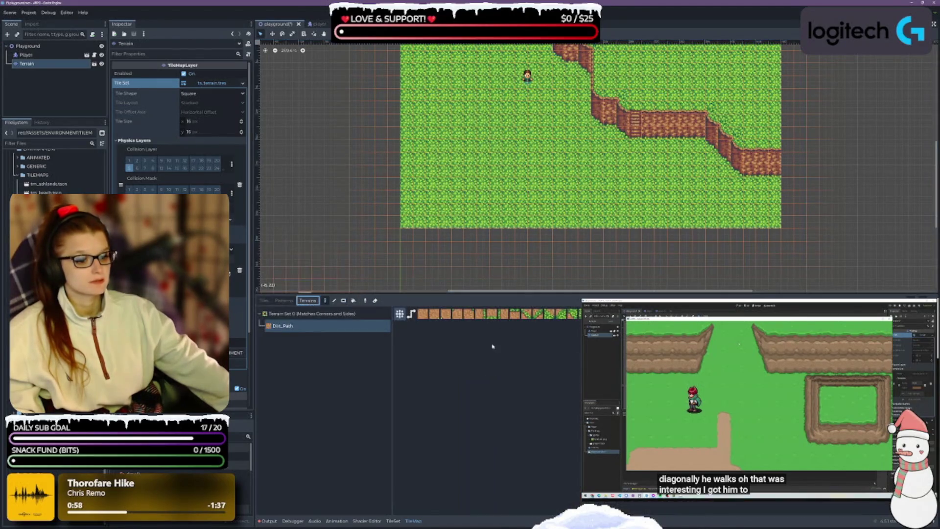
scroll(483, 195, "up", 4)
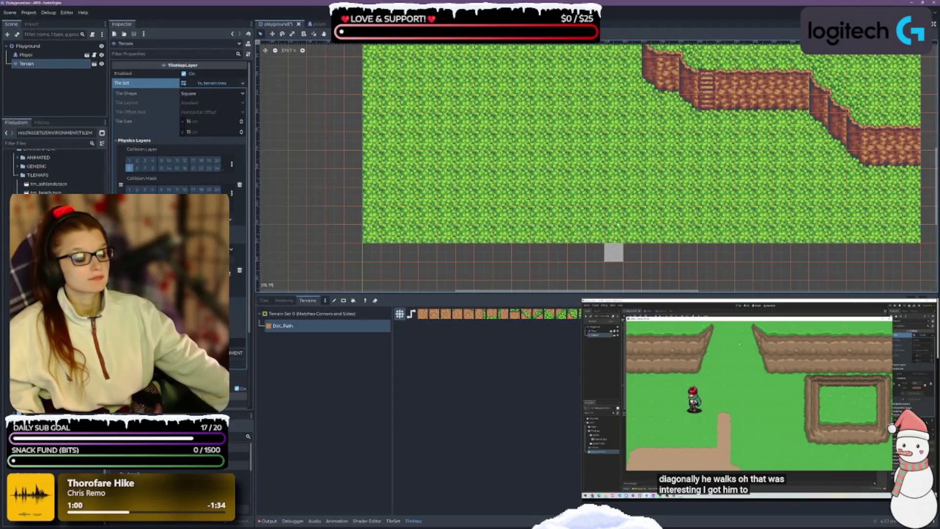
scroll(617, 242, "down", 4)
Paint Dirt_Path strokes into a large branching area toward the bottom right and enlarge the map view
mouse_move(486, 172)
left_mouse_down()
mouse_move(473, 216)
mouse_move(470, 164)
mouse_move(494, 166)
mouse_move(524, 240)
mouse_move(484, 259)
mouse_move(451, 245)
mouse_move(491, 242)
mouse_move(458, 226)
mouse_move(446, 242)
mouse_move(469, 218)
mouse_move(431, 282)
mouse_move(501, 270)
mouse_move(445, 242)
mouse_move(514, 243)
left_mouse_up()
scroll(516, 228, "down", 1)
scroll(517, 229, "down", 3)
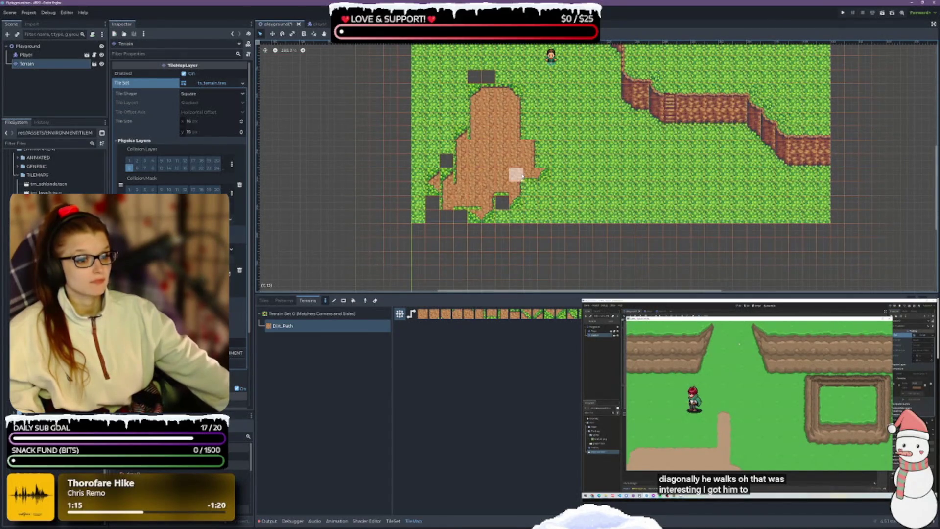
scroll(536, 199, "up", 2)
mouse_move(517, 176)
left_mouse_down()
mouse_move(524, 240)
mouse_move(538, 224)
mouse_move(499, 189)
mouse_move(553, 147)
mouse_move(635, 172)
mouse_move(675, 216)
mouse_move(675, 270)
left_mouse_up()
scroll(676, 195, "right", 3)
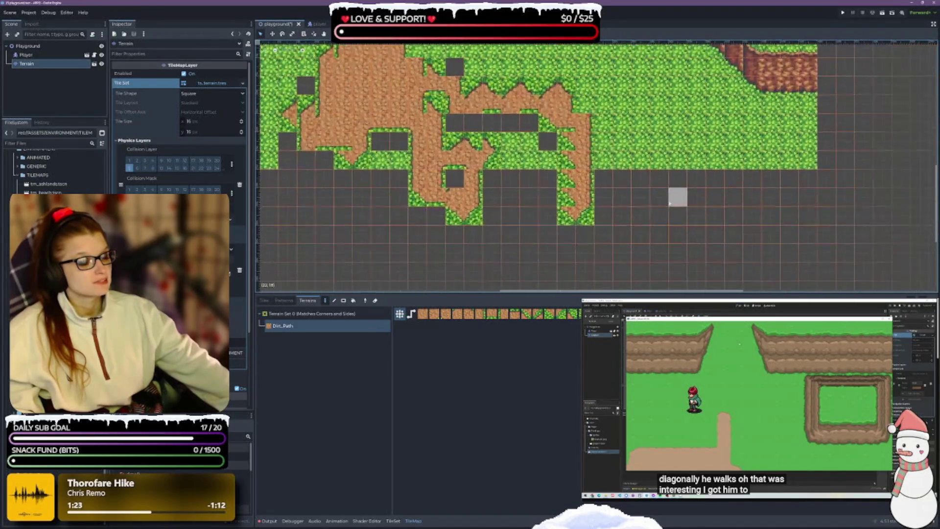
scroll(642, 216, "up", 2)
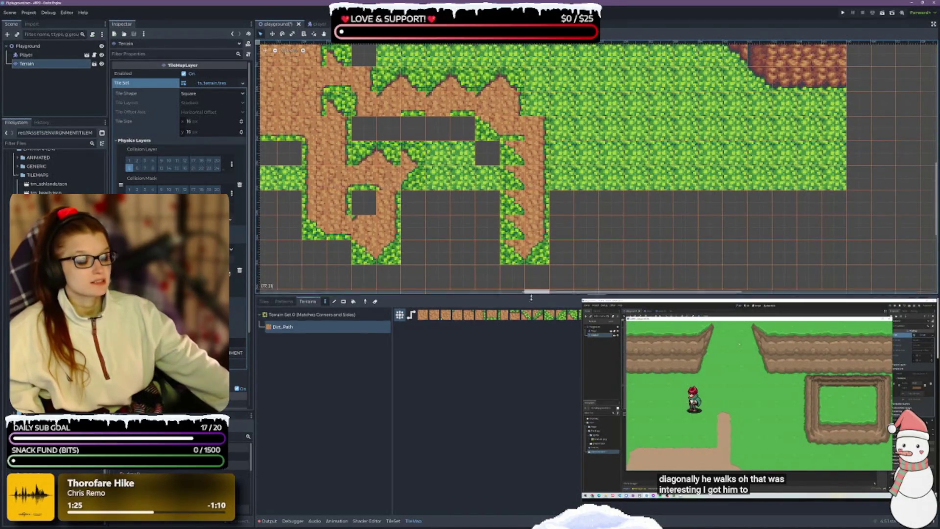
left_click_drag(267, 294, 267, 375)
left_click(393, 520)
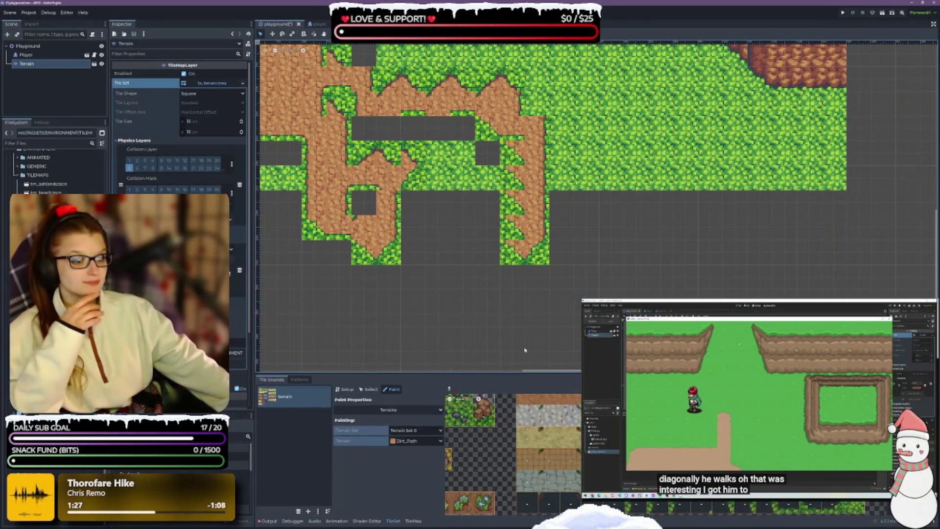
Zoom the TileSet atlas out, enlarge the atlas panel, and switch to tile Select mode
scroll(553, 162, "right", 3)
scroll(553, 162, "up", 1)
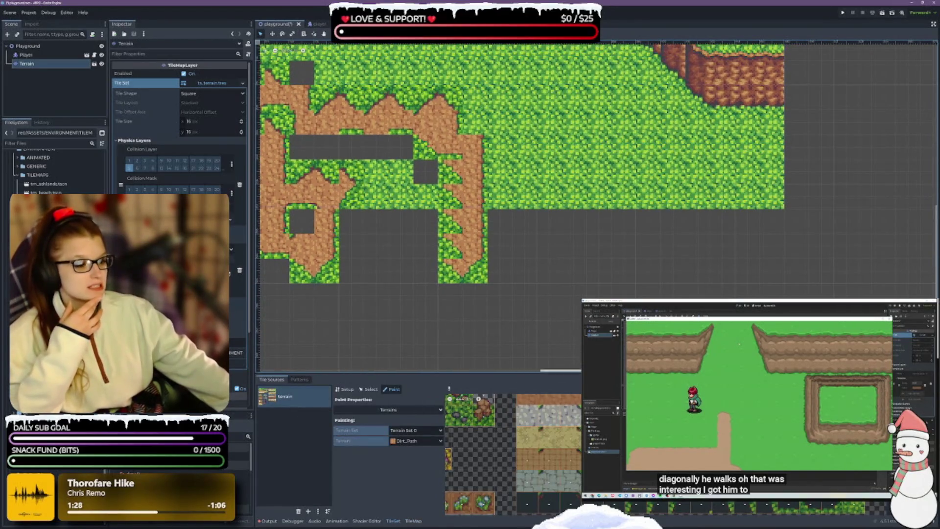
scroll(513, 454, "up", 2)
scroll(538, 459, "down", 3)
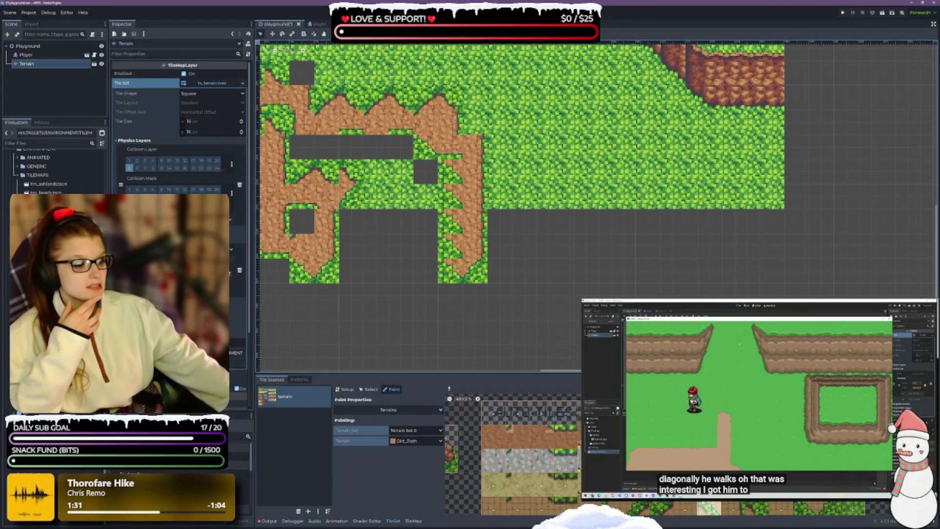
left_click_drag(671, 373, 670, 261)
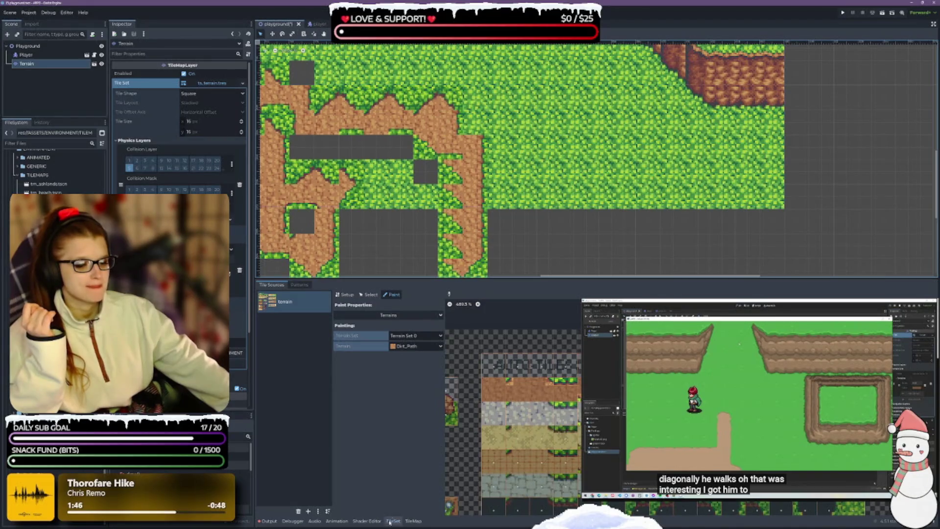
left_click(368, 295)
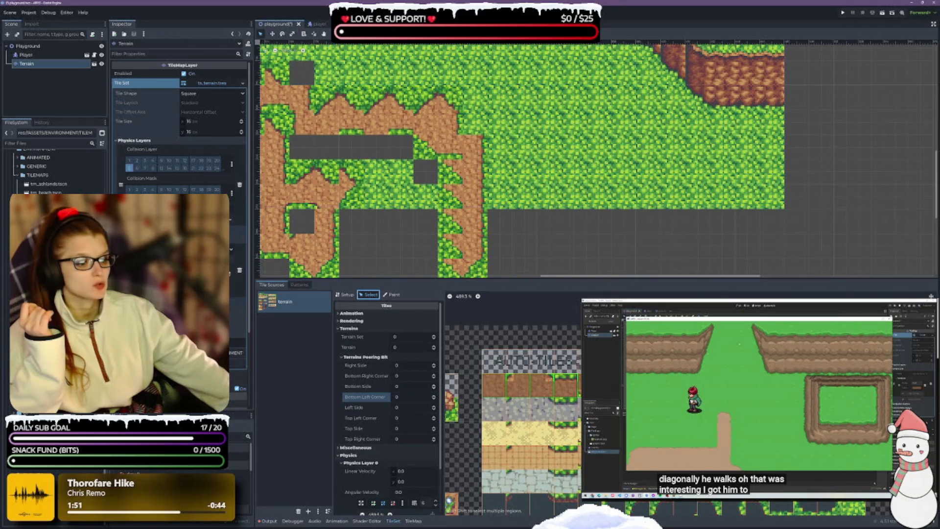
Inspect atlas tiles 27,2 and 35,2, setting tile 35,2's right-side peering bit to 0
left_click(735, 411)
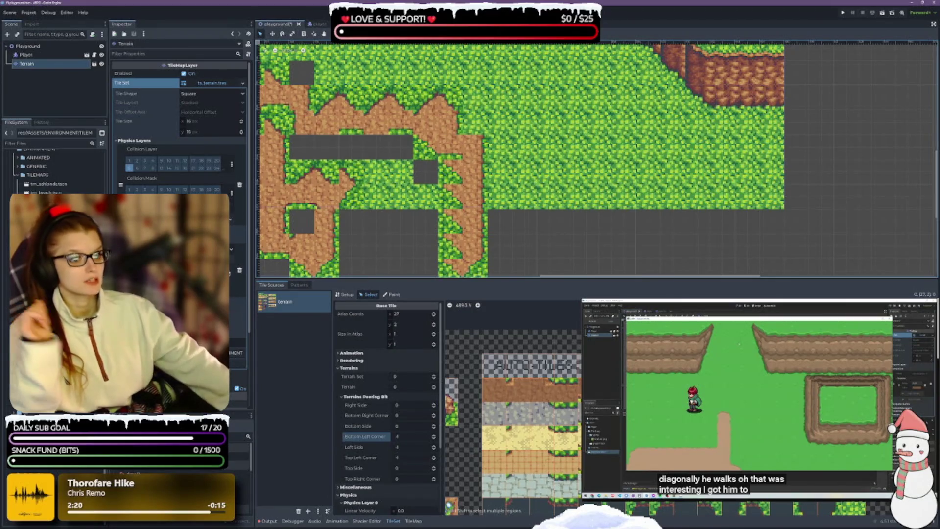
left_click(686, 414)
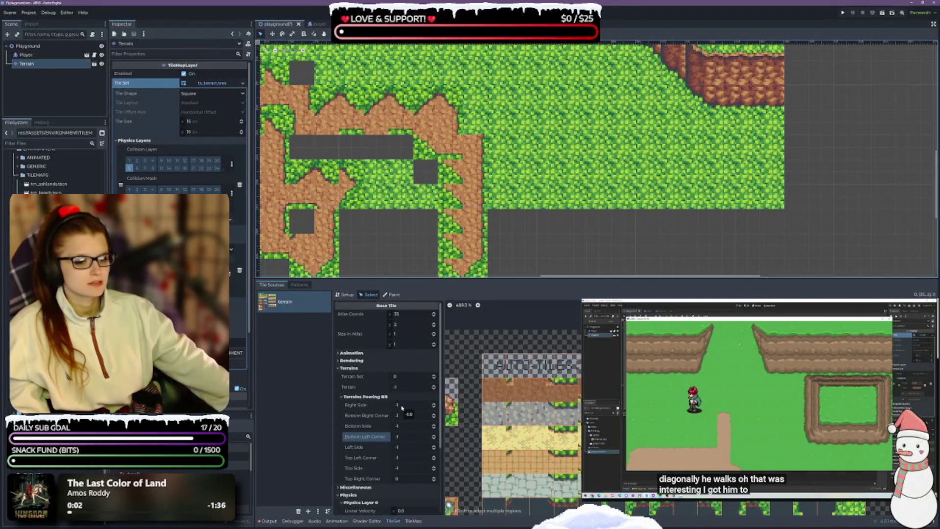
left_click(433, 405)
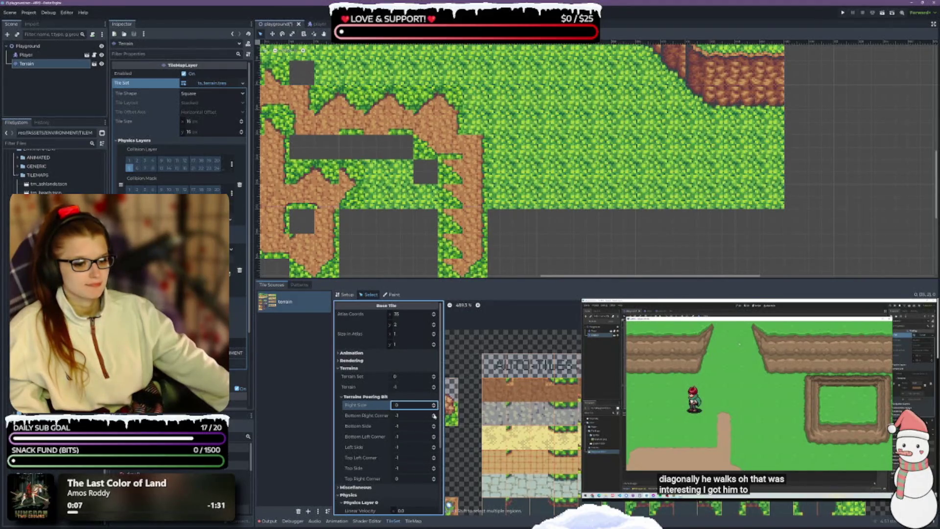
Set tile 35,2's top side peering bit to 0, reset right and bottom-right to -1, and save
left_click(433, 416)
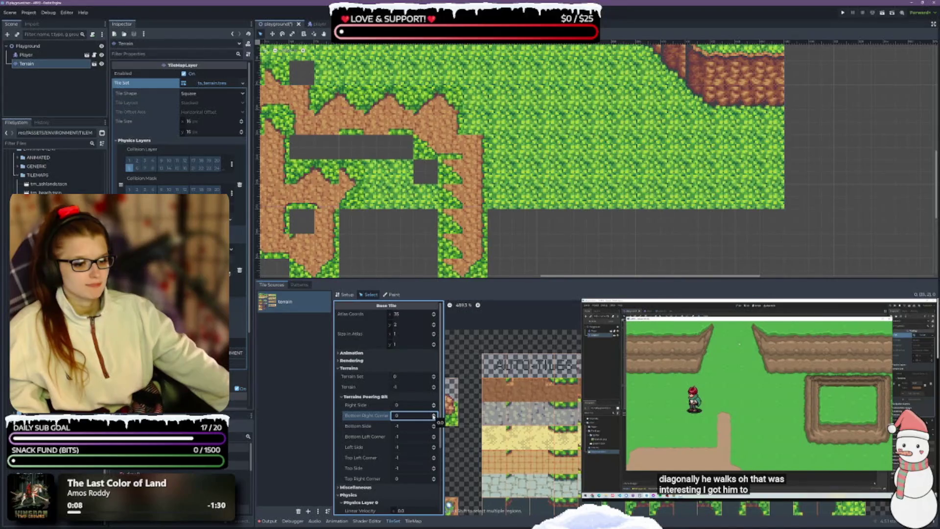
left_click(433, 408)
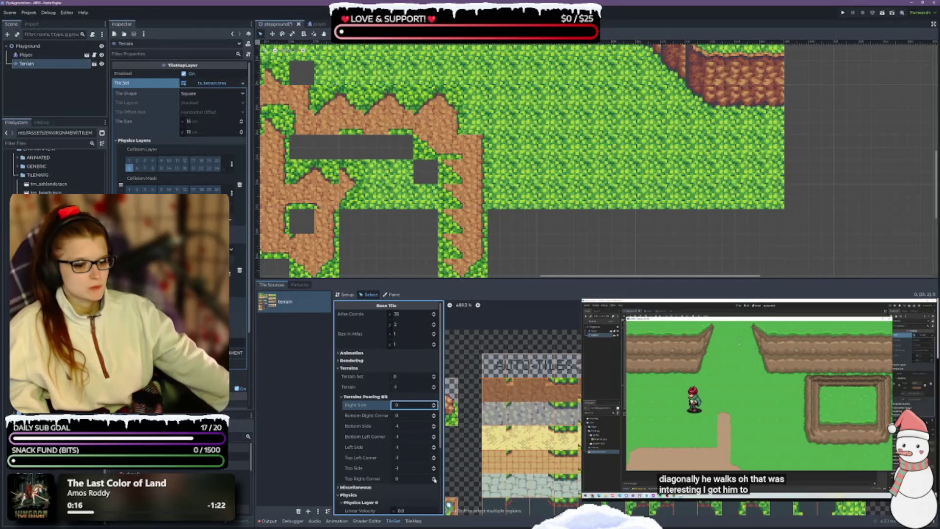
left_click(434, 479)
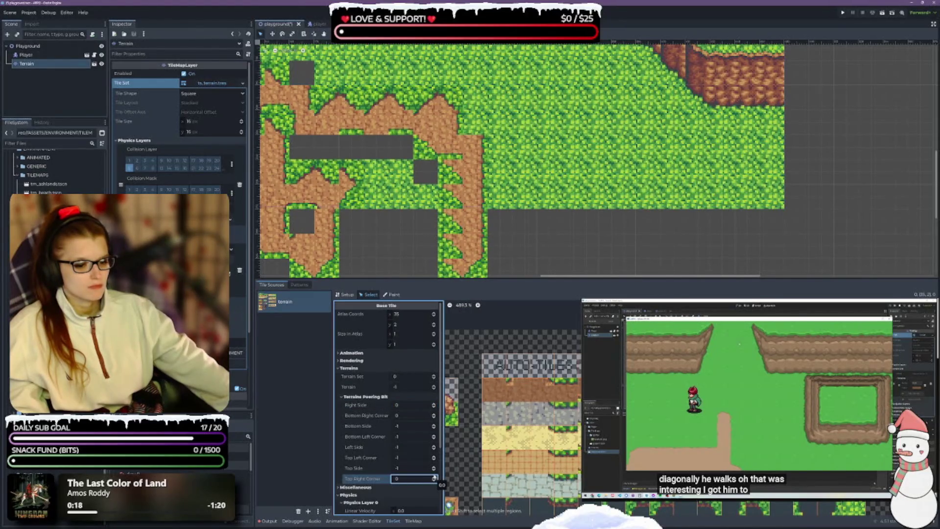
left_click(434, 467)
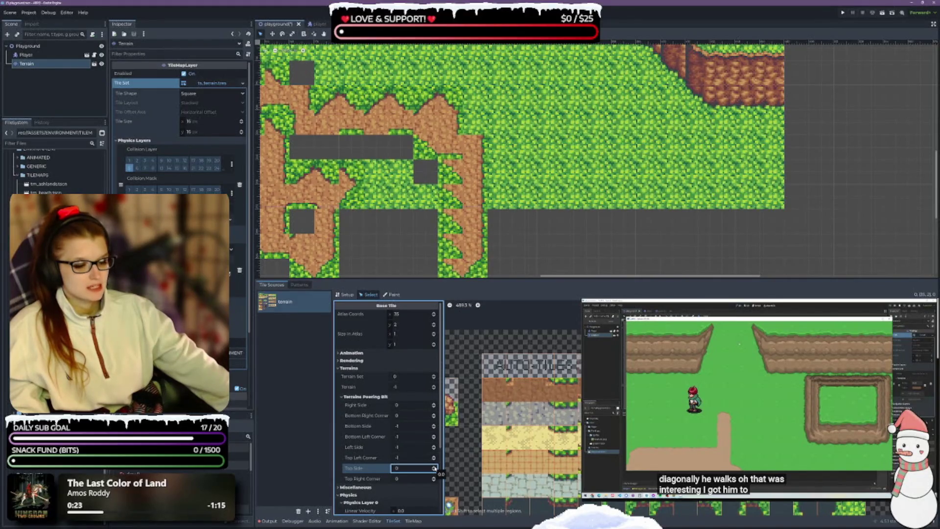
left_click(434, 439)
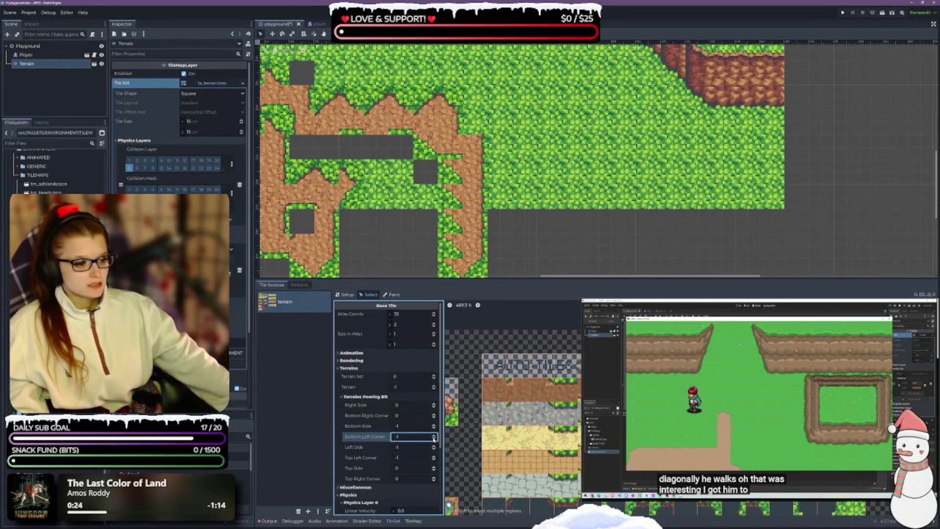
left_click(433, 417)
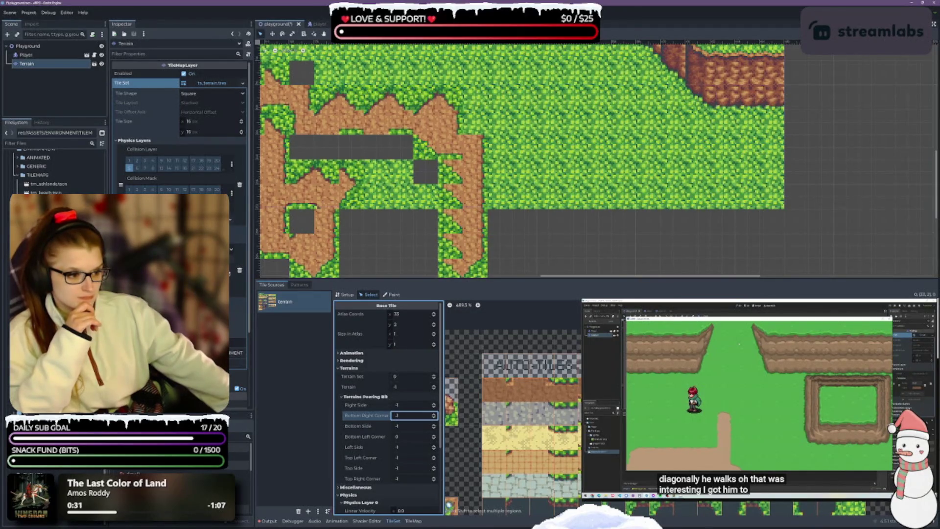
left_click(392, 294)
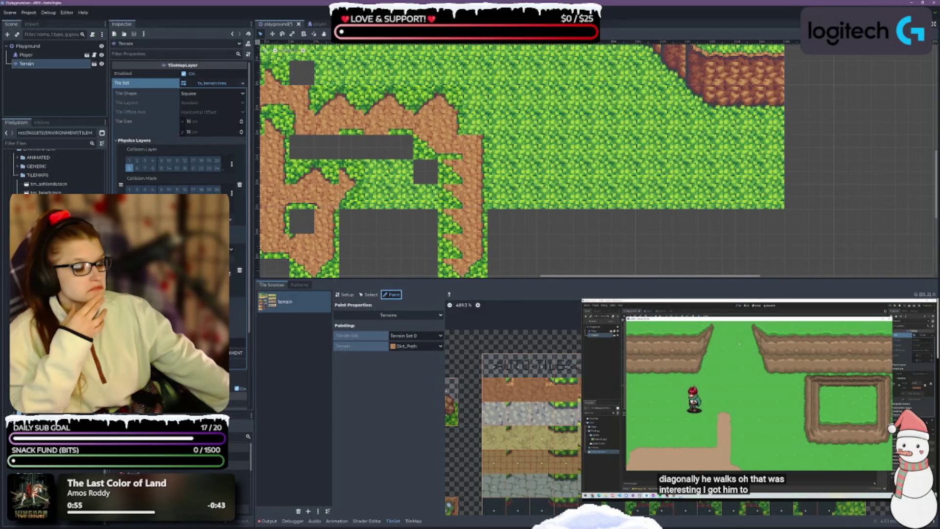
key("ctrl+s")
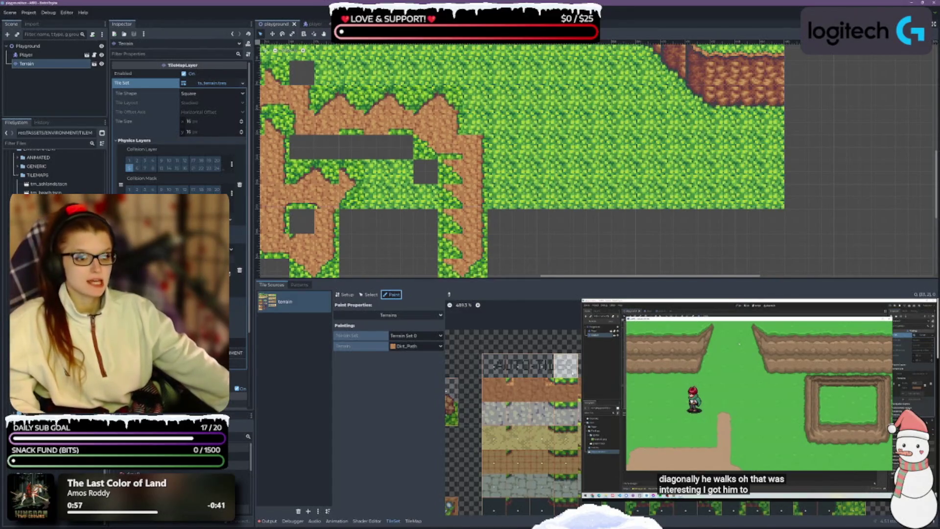
Erase a tile and paint Dirt_Path terrain to fill cells along the dirt's edges
left_click(414, 520)
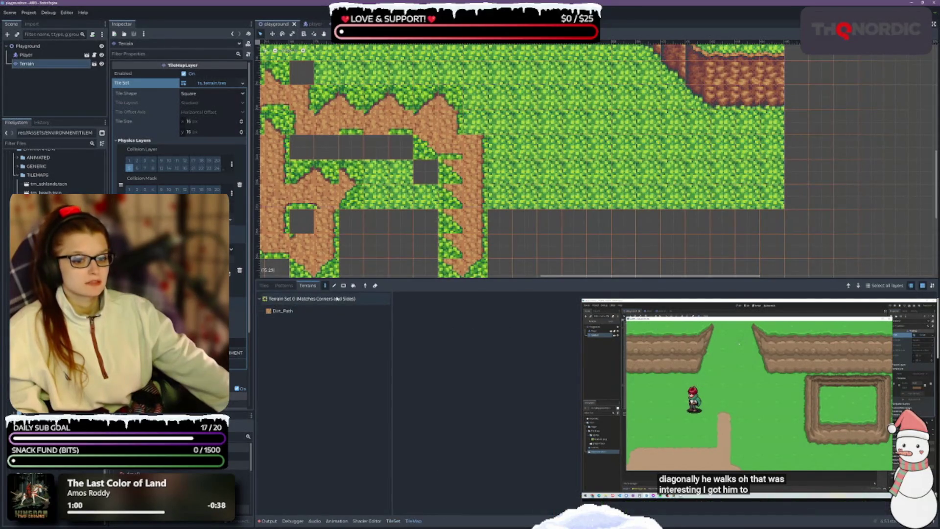
left_click(342, 314)
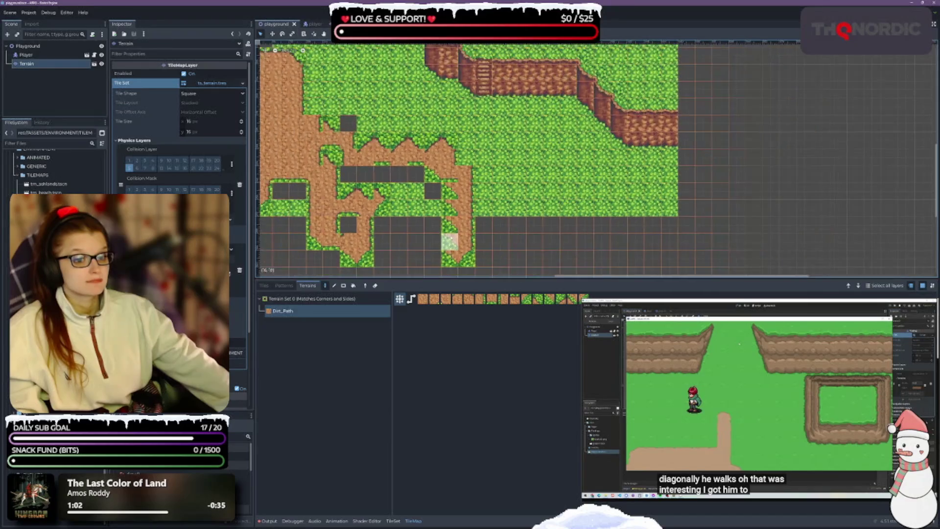
scroll(438, 244, "down", 4)
right_click(455, 245)
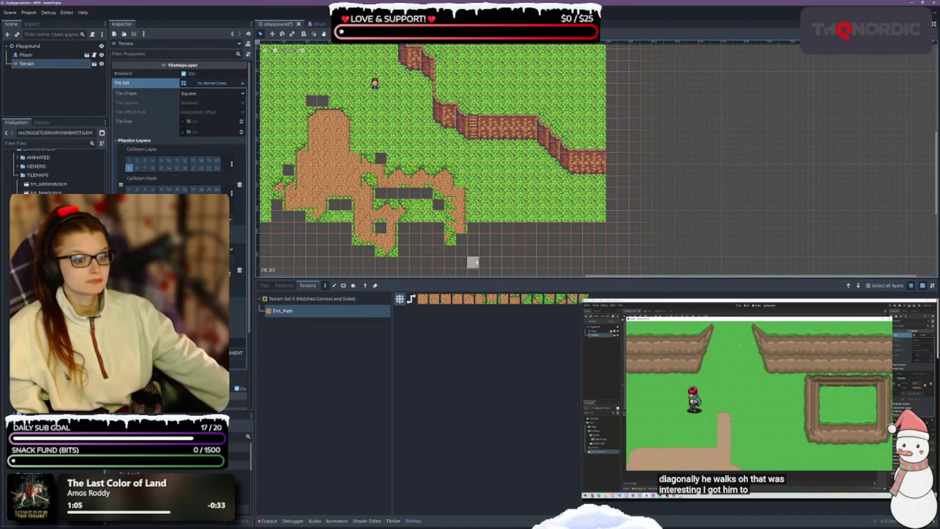
scroll(485, 249, "left", 5)
mouse_move(419, 147)
left_mouse_down()
mouse_move(460, 235)
mouse_move(441, 205)
mouse_move(438, 221)
mouse_move(406, 210)
mouse_move(404, 245)
mouse_move(421, 250)
mouse_move(390, 231)
mouse_move(384, 206)
mouse_move(413, 126)
mouse_move(391, 173)
mouse_move(404, 131)
mouse_move(434, 107)
left_mouse_up()
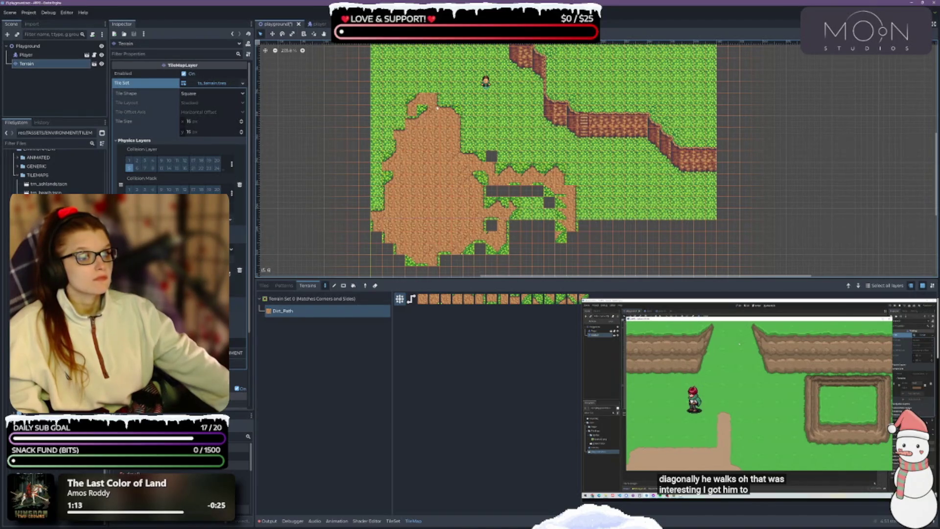
scroll(441, 148, "up", 2)
left_click_drag(482, 147, 515, 240)
scroll(517, 236, "down", 3)
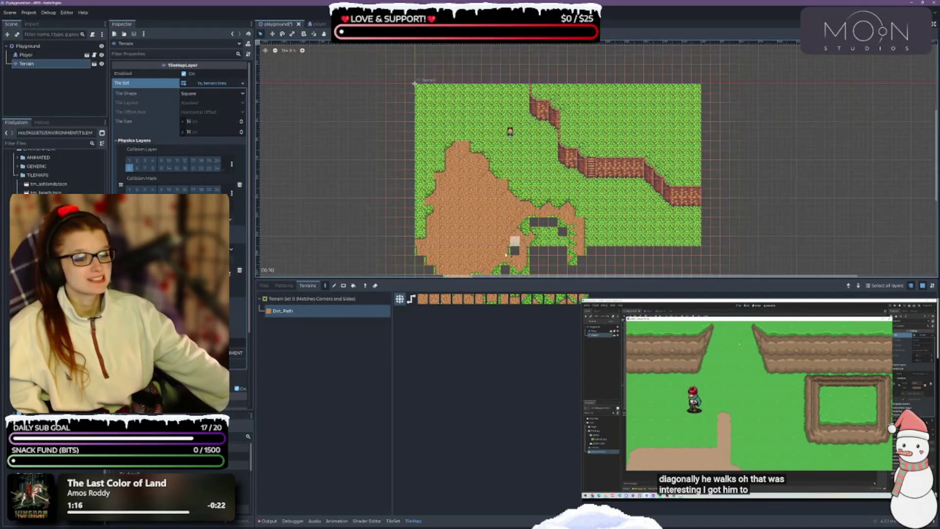
Paint plain grass tiles over most of the dirt patch, including a 1x6 strip
left_click(264, 285)
scroll(498, 236, "down", 2)
mouse_move(410, 153)
left_mouse_down()
mouse_move(470, 269)
mouse_move(494, 209)
mouse_move(529, 267)
mouse_move(509, 201)
mouse_move(558, 265)
left_mouse_up()
left_click_drag(559, 221, 559, 269)
scroll(568, 196, "down", 5)
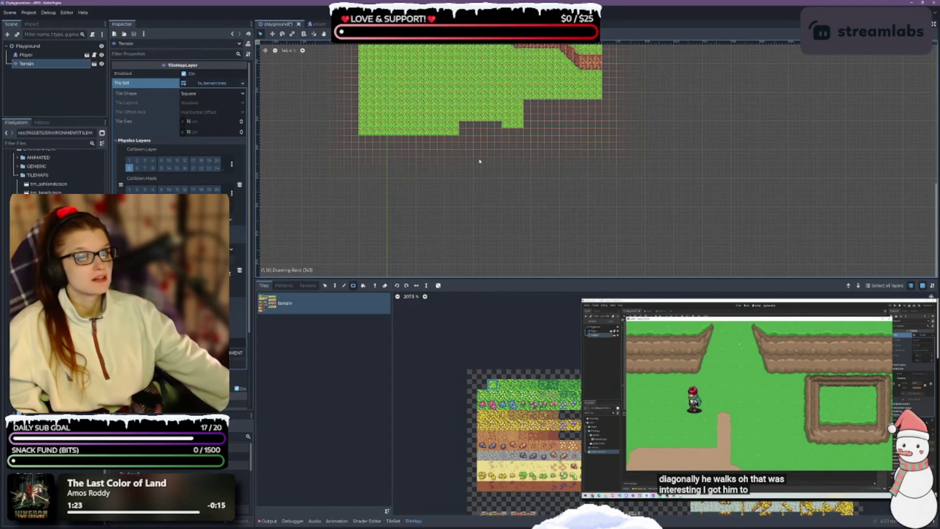
Paint a large grass block below the map and enlarge the map editing area
left_click_drag(381, 101, 688, 256)
scroll(562, 192, "up", 2)
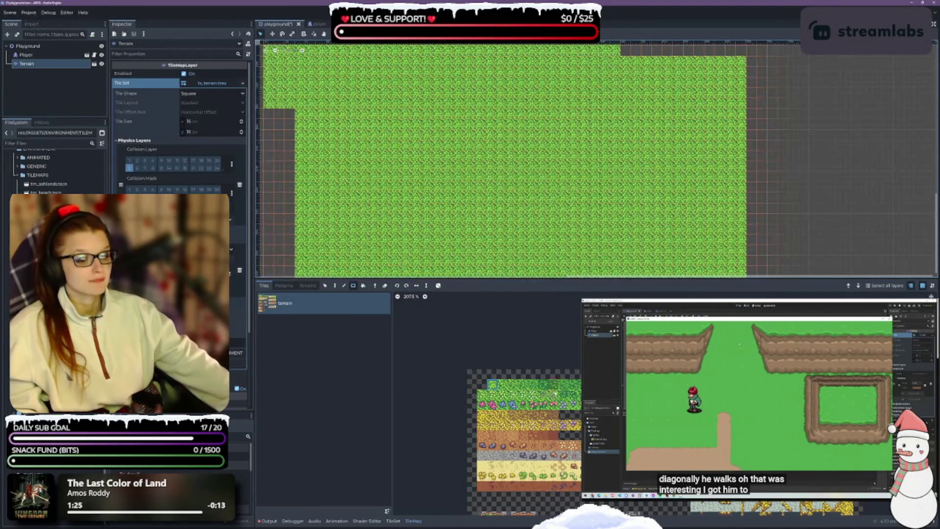
left_click(307, 285)
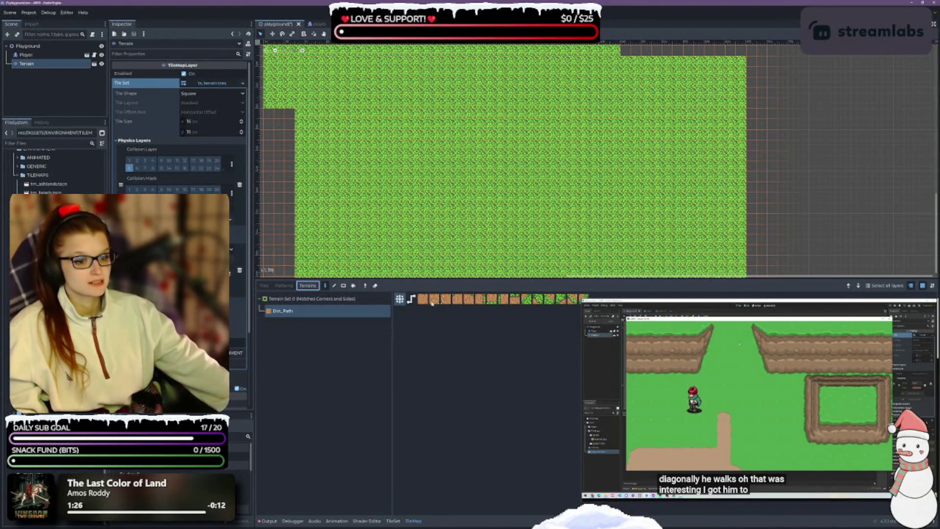
left_click_drag(409, 278, 405, 357)
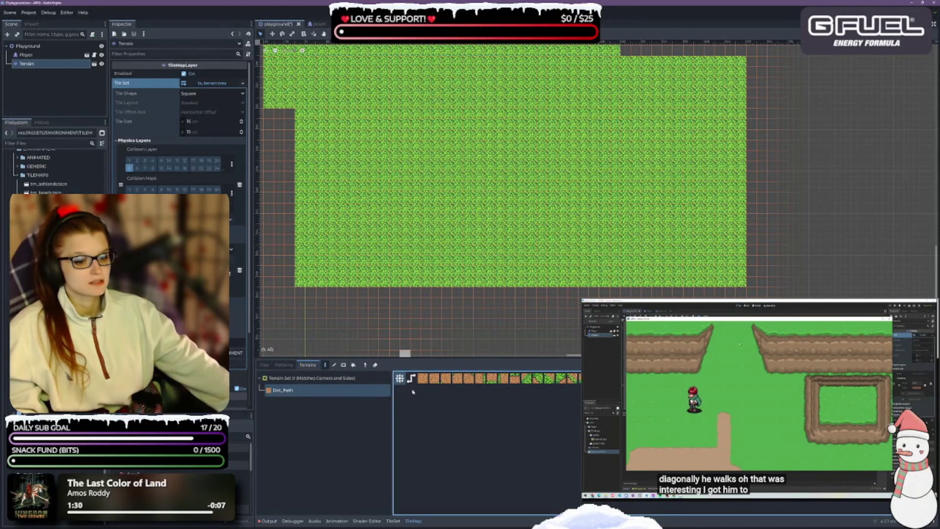
Paint a staircase-shaped Dirt_Path patch with a downward bulge and a wider band below
left_click(311, 396)
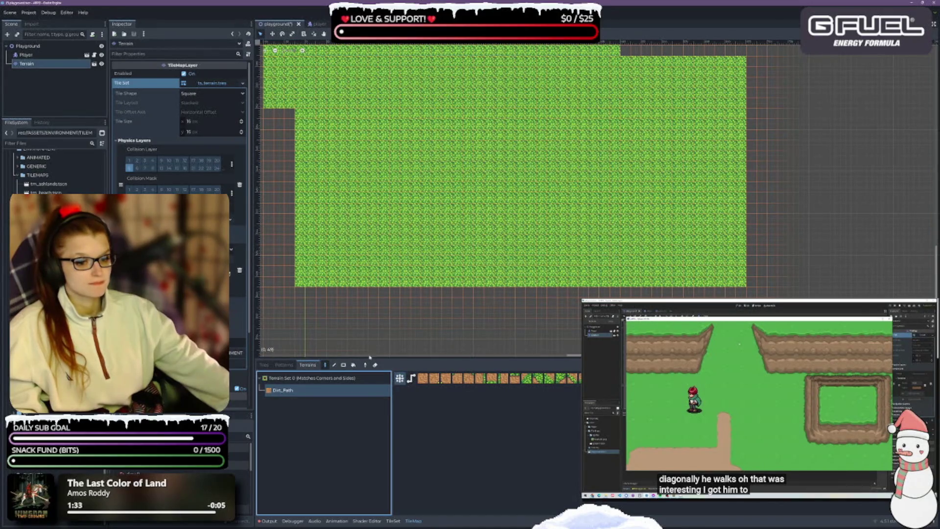
mouse_move(386, 218)
left_mouse_down()
mouse_move(382, 195)
mouse_move(448, 186)
mouse_move(503, 142)
mouse_move(407, 185)
left_mouse_up()
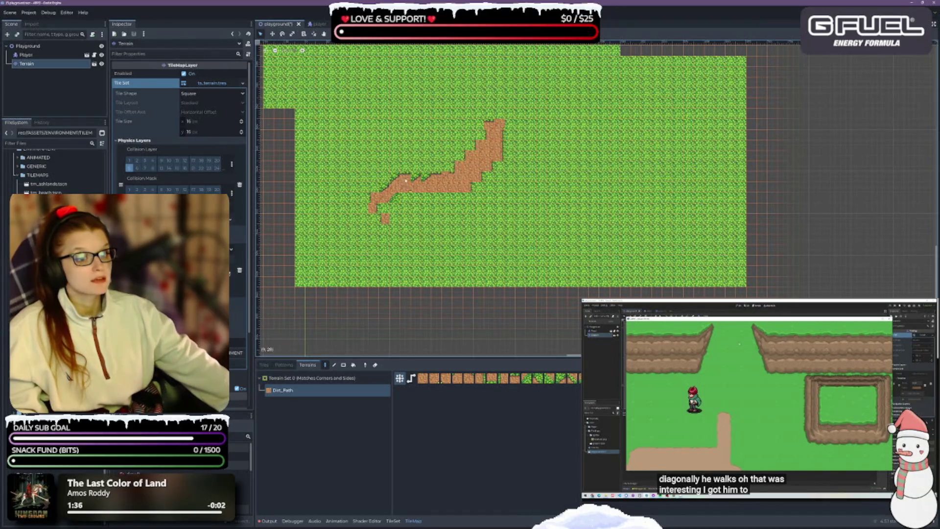
scroll(446, 208, "up", 2)
mouse_move(405, 184)
left_mouse_down()
mouse_move(468, 181)
mouse_move(473, 196)
mouse_move(455, 154)
left_mouse_up()
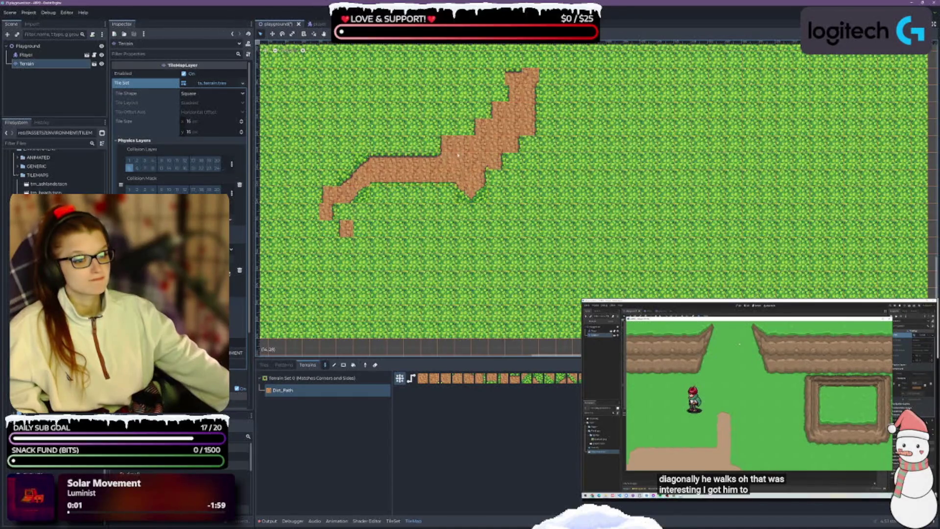
right_click(446, 143)
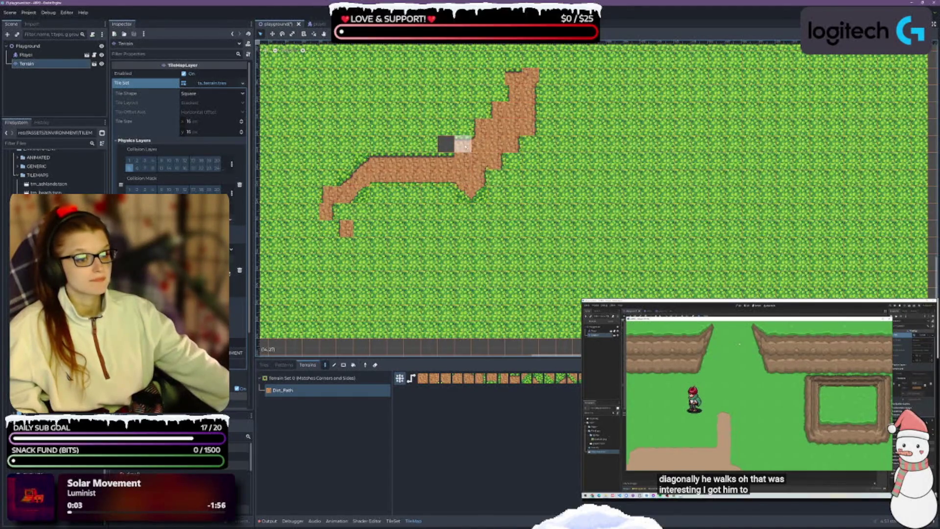
left_click(448, 146)
left_click(450, 146)
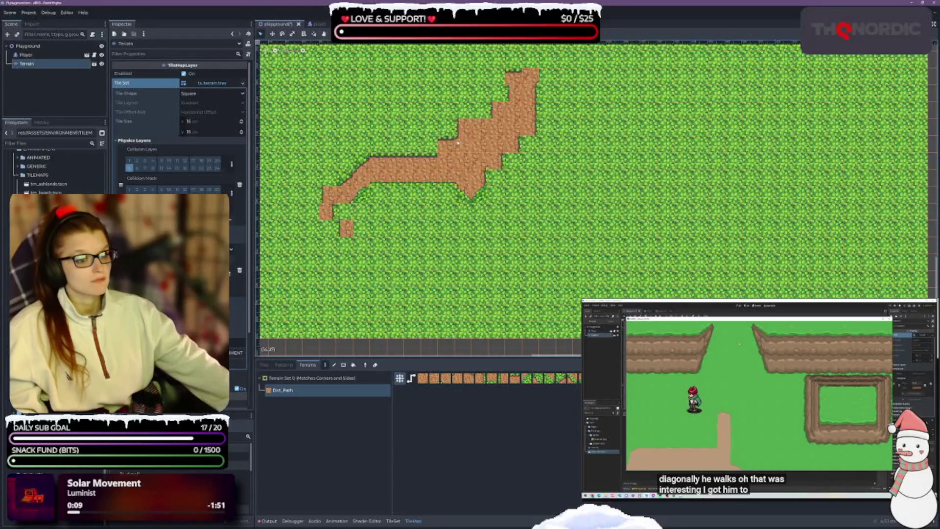
mouse_move(474, 125)
left_mouse_down()
mouse_move(509, 127)
mouse_move(490, 181)
mouse_move(456, 194)
mouse_move(352, 193)
mouse_move(313, 227)
mouse_move(334, 254)
mouse_move(421, 211)
mouse_move(416, 274)
mouse_move(387, 230)
mouse_move(446, 263)
left_mouse_up()
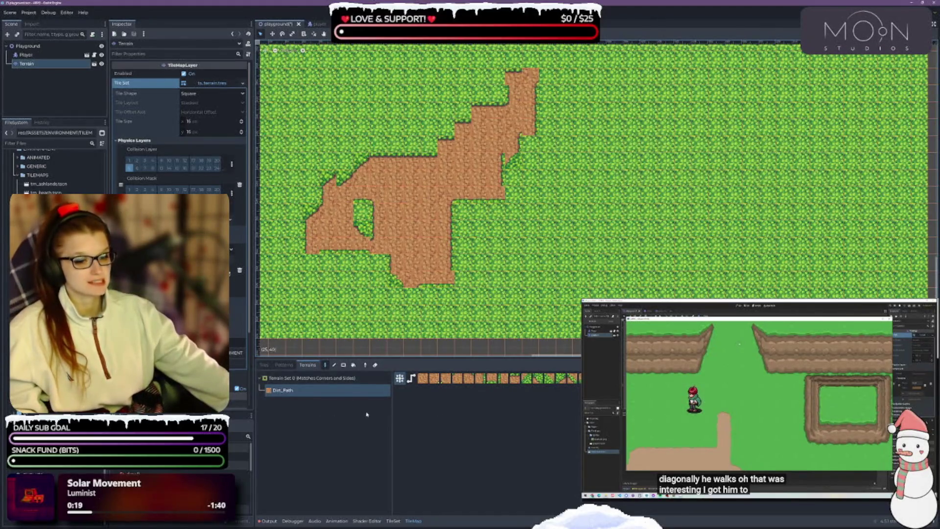
left_click(393, 520)
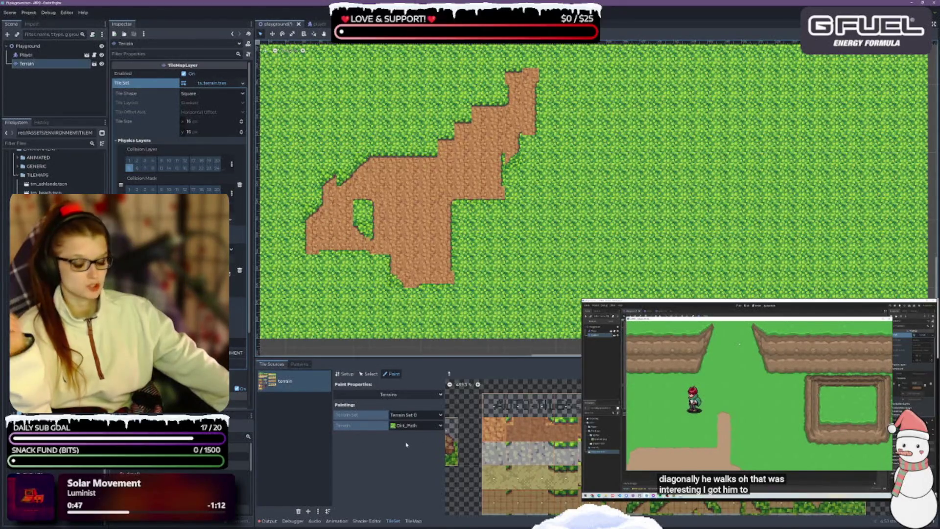
Save the scene, then paint a trial Dirt_Path stroke and undo it
key("ctrl+s")
left_click(421, 522)
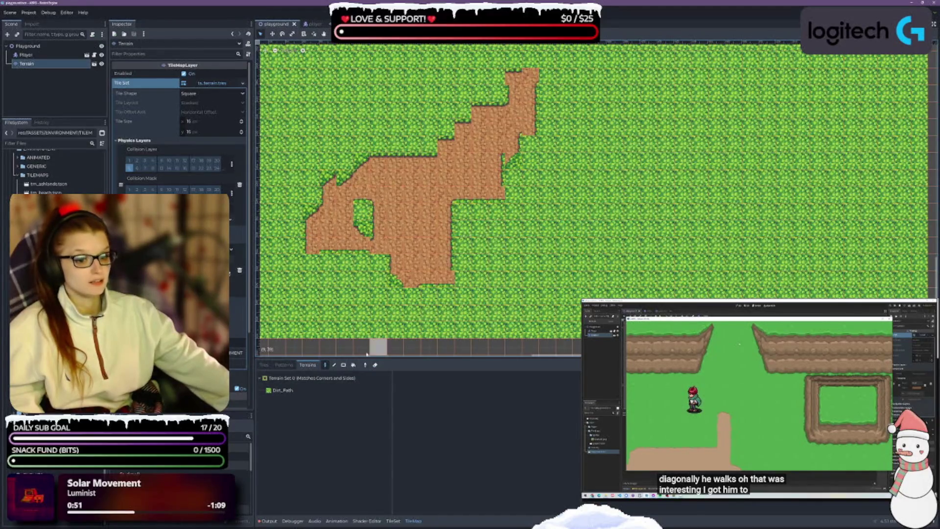
left_click(282, 390)
mouse_move(463, 279)
left_mouse_down()
mouse_move(421, 262)
mouse_move(445, 196)
mouse_move(421, 255)
mouse_move(407, 182)
mouse_move(429, 246)
left_mouse_up()
key("ctrl+z")
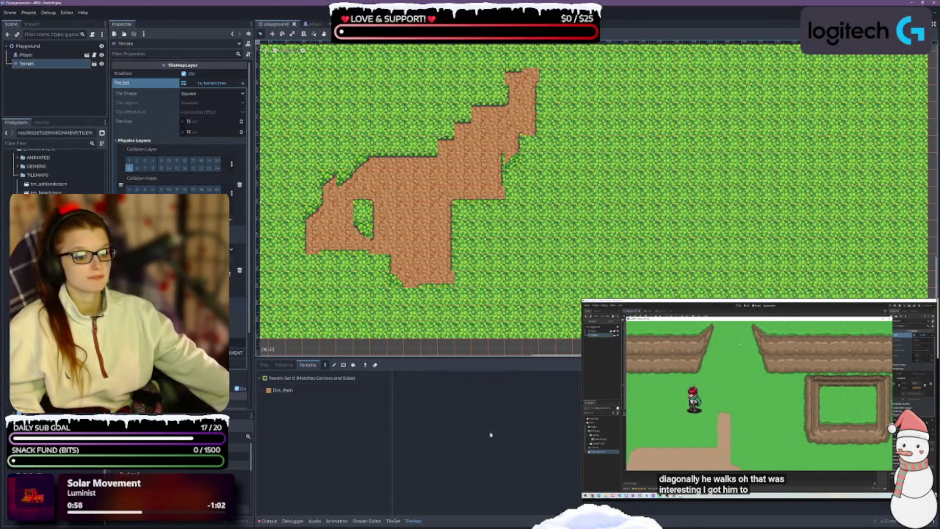
left_click(393, 520)
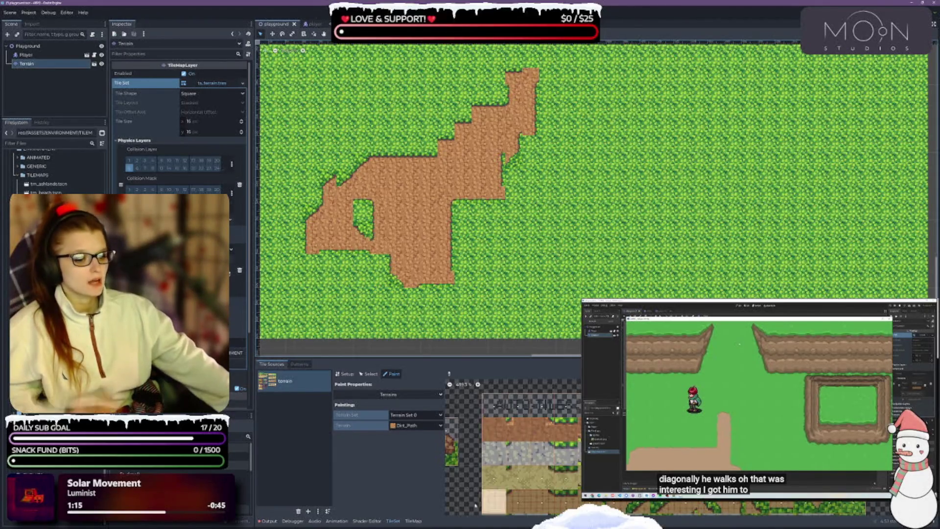
left_click(368, 373)
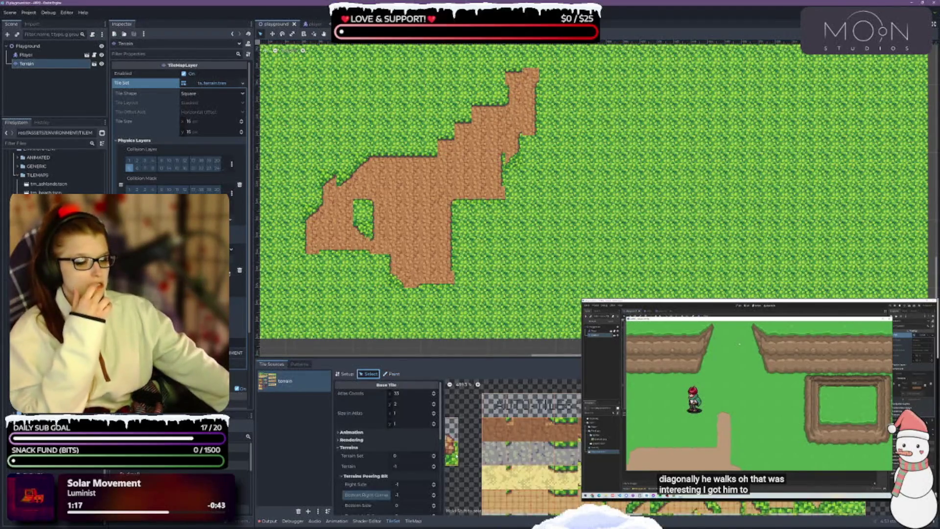
Enlarge the tile editor and give the selected dirt tile terrain 0
scroll(420, 448, "down", 1)
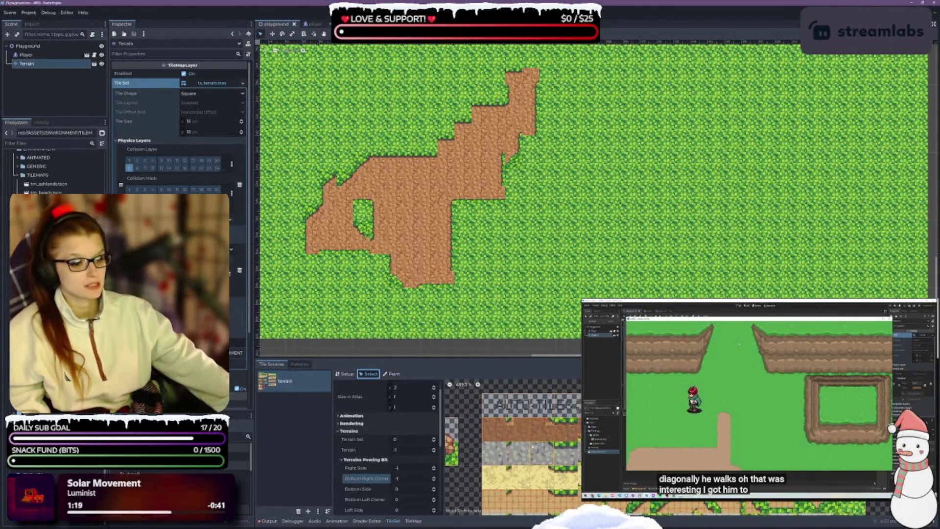
left_click(514, 441)
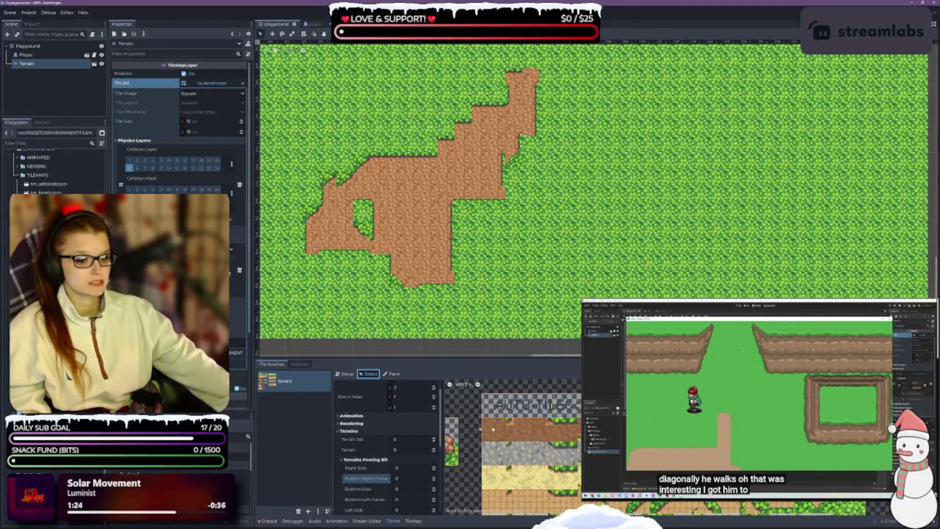
left_click_drag(481, 357, 463, 313)
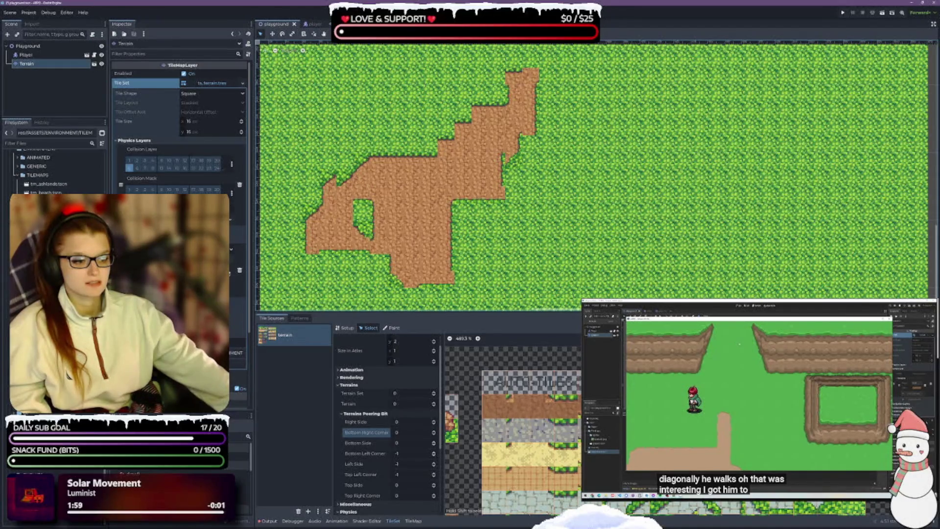
left_click_drag(411, 406, 399, 406)
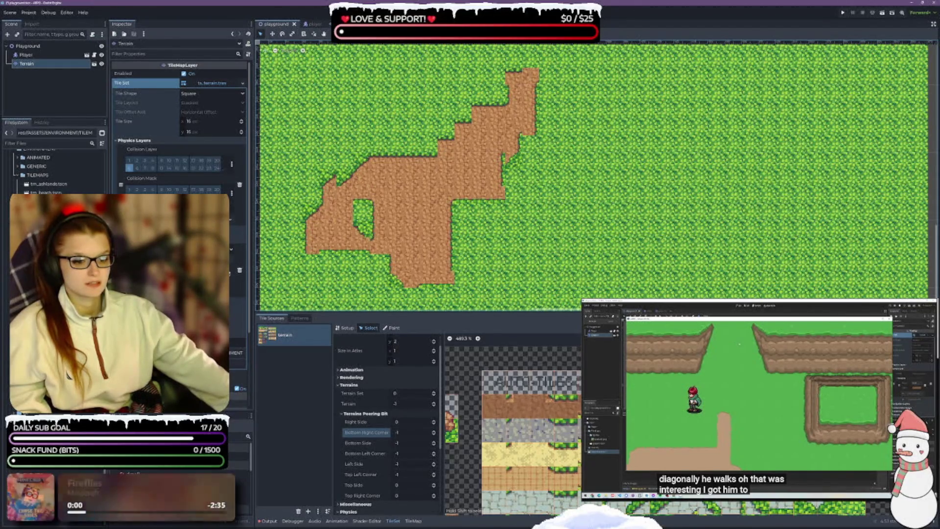
left_click(411, 405)
type("0")
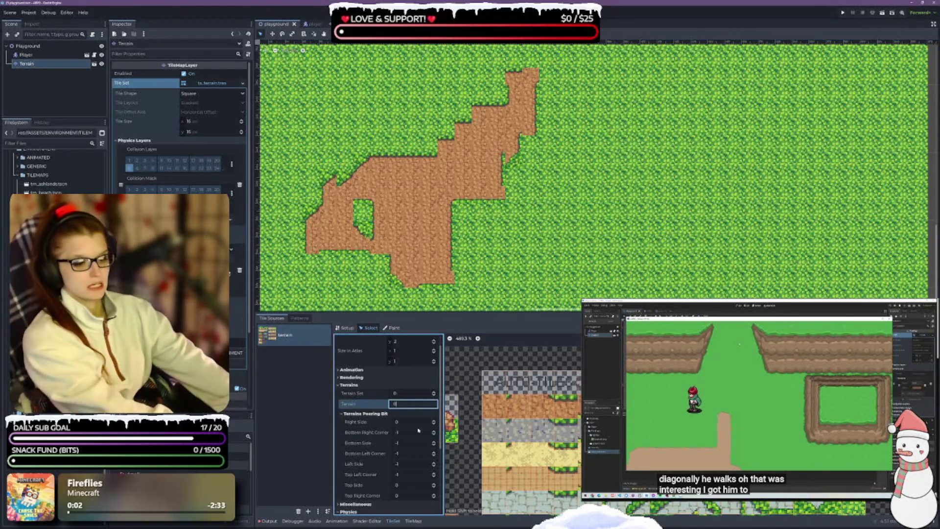
key("Return")
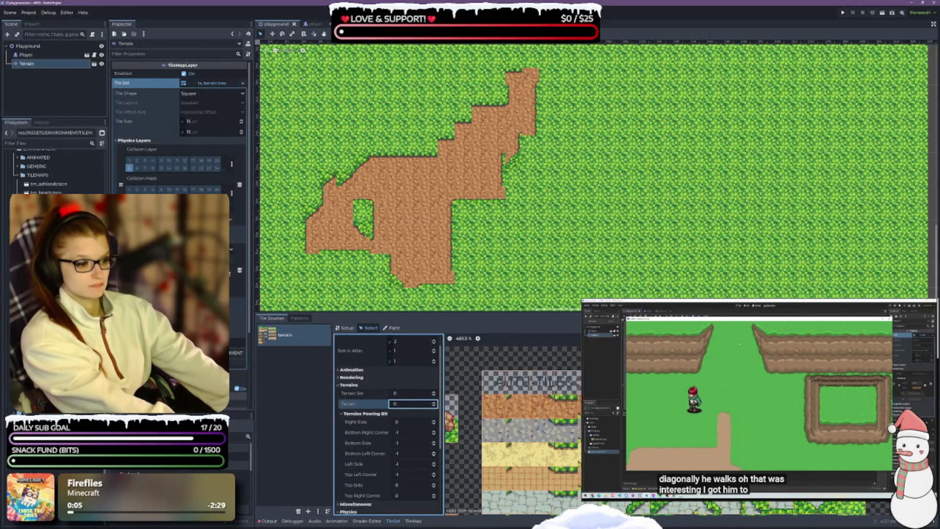
type("0")
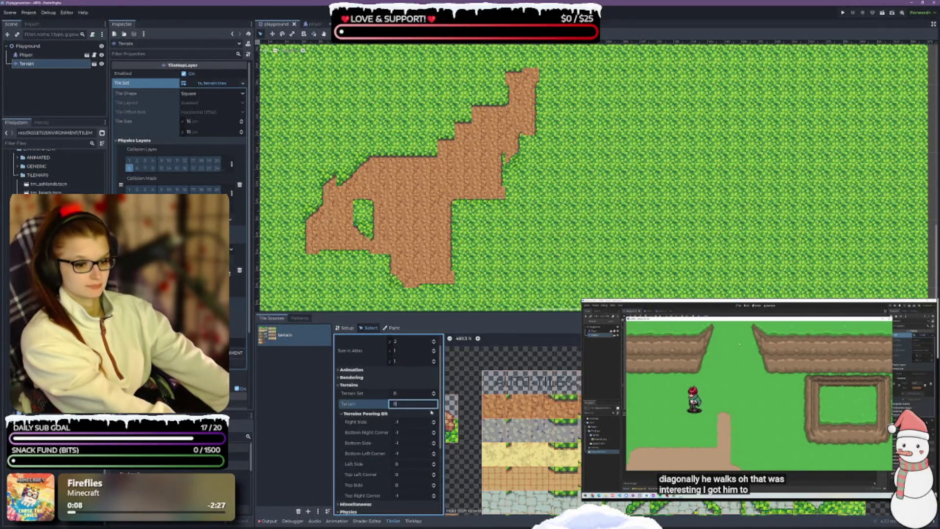
key("Return")
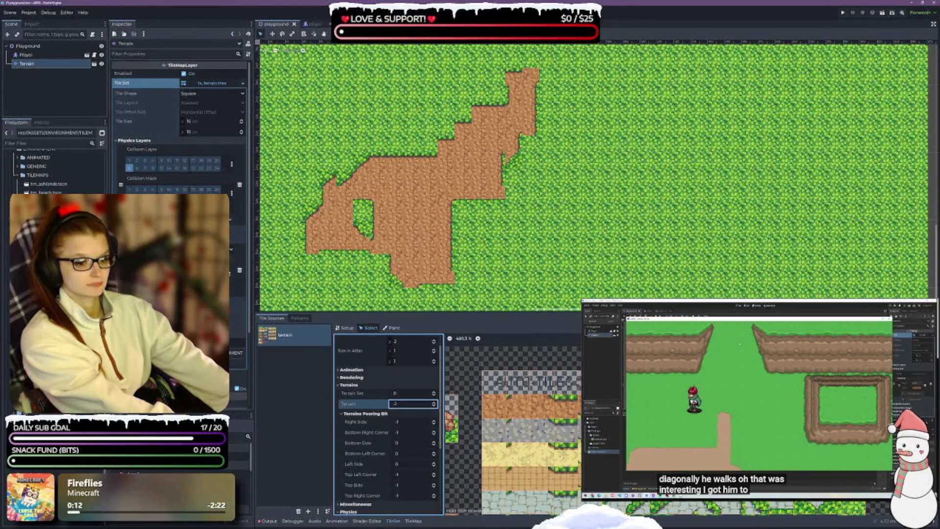
Set the next tile's terrain to 0, mark its top-left, top and top-right bits as dirt, and save
left_click(406, 404)
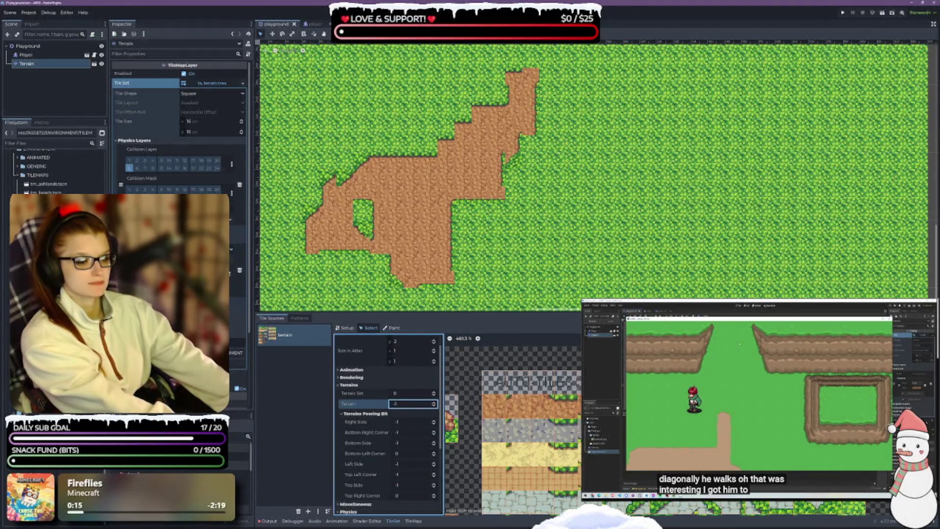
type("0")
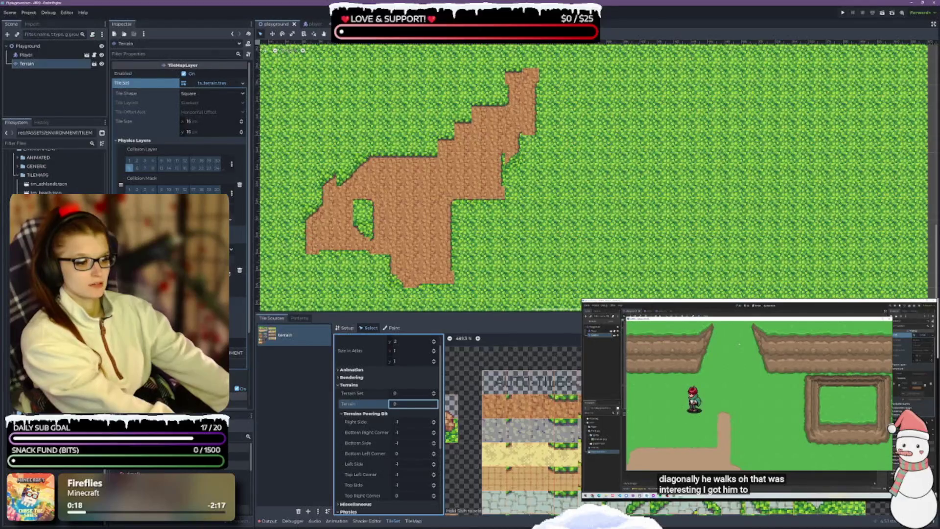
left_click(406, 404)
type("0")
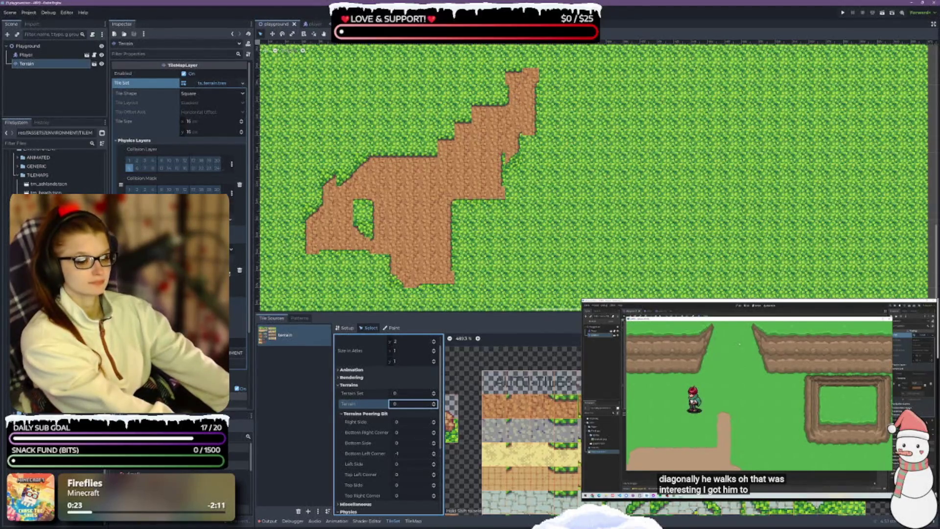
left_click(549, 414)
left_click(537, 413)
key("ctrl+s")
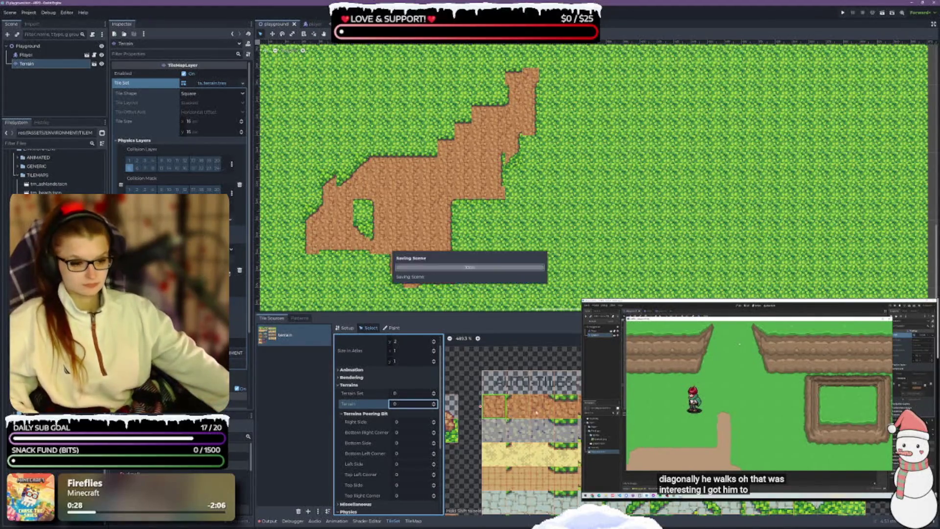
Adjust the corner peering bits of the neighbouring dirt tile to the right
left_click(566, 408)
left_click(588, 408)
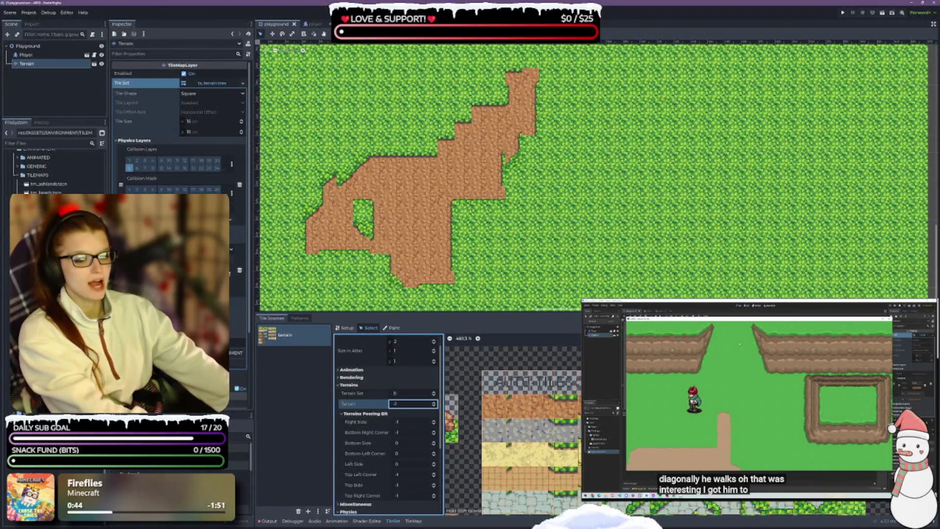
left_click(538, 431)
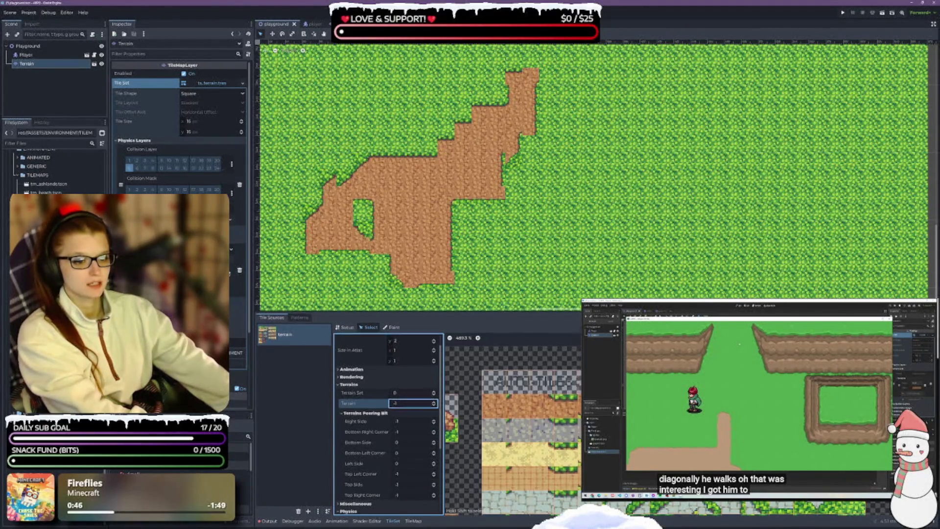
scroll(527, 260, "down", 2)
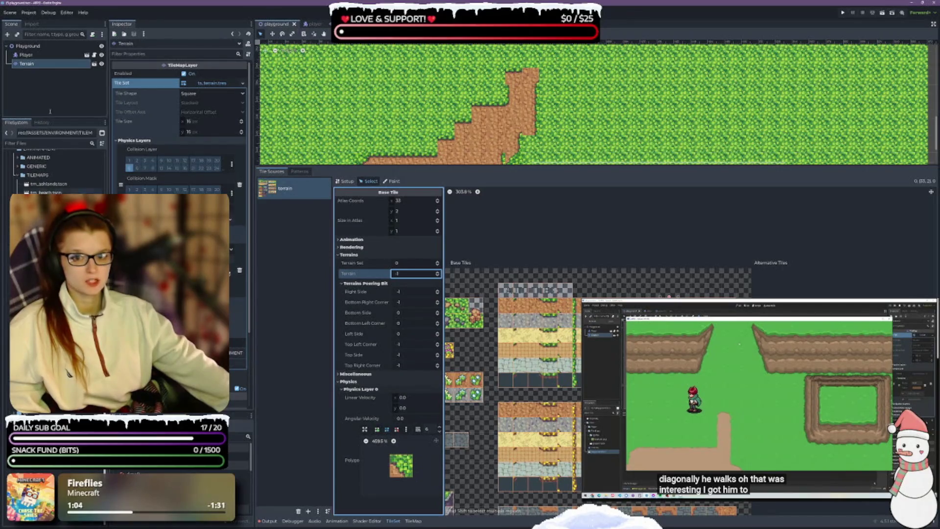
left_click(38, 64)
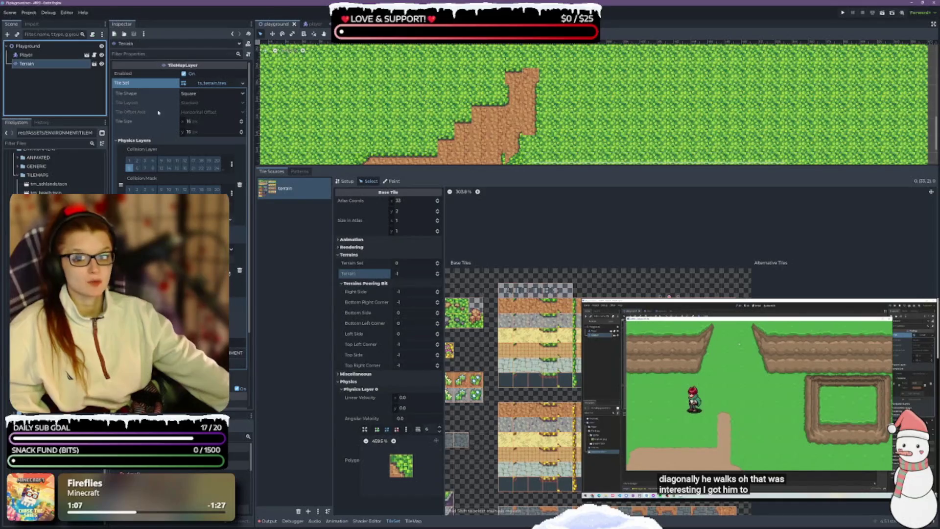
scroll(152, 113, "down", 4)
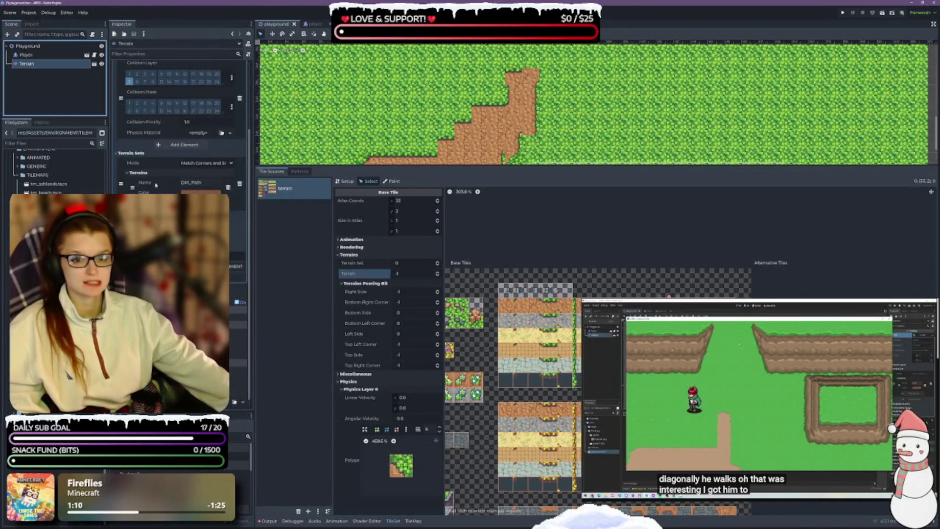
scroll(156, 184, "up", 4)
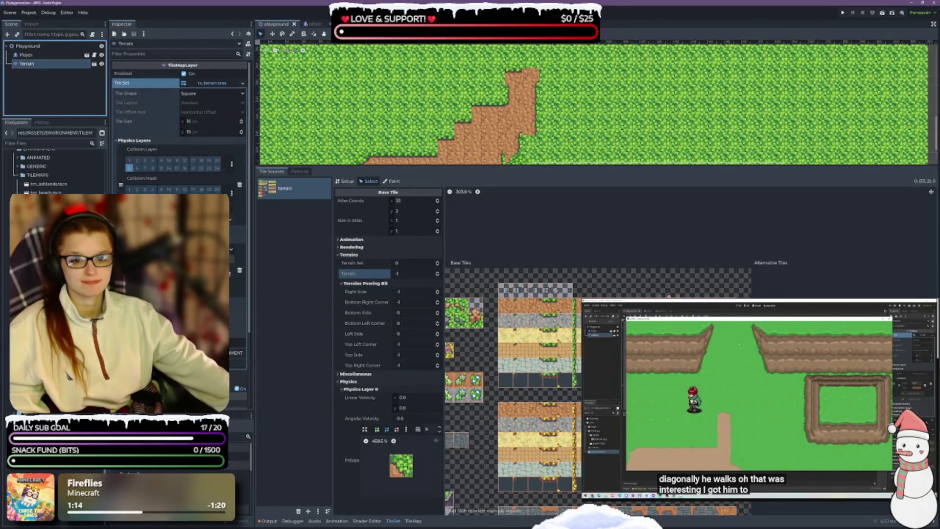
left_click(240, 275)
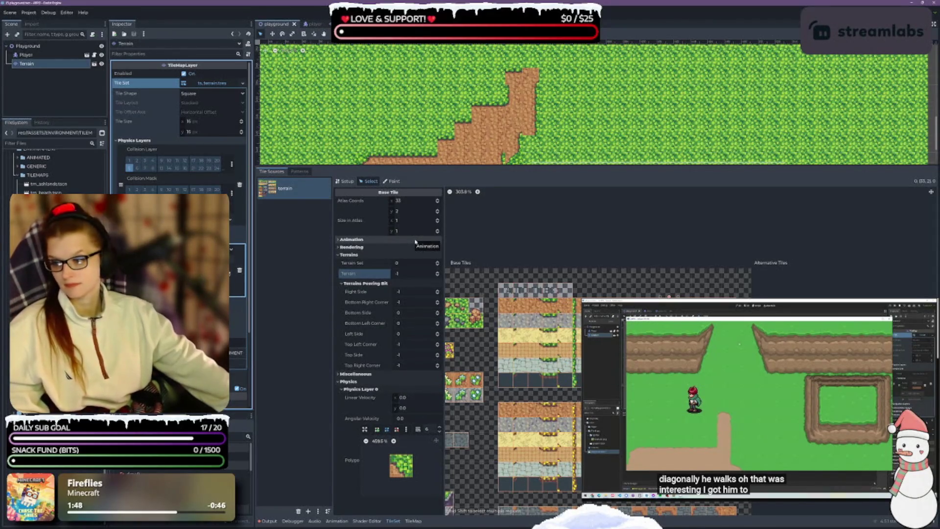
left_click_drag(505, 306, 576, 306)
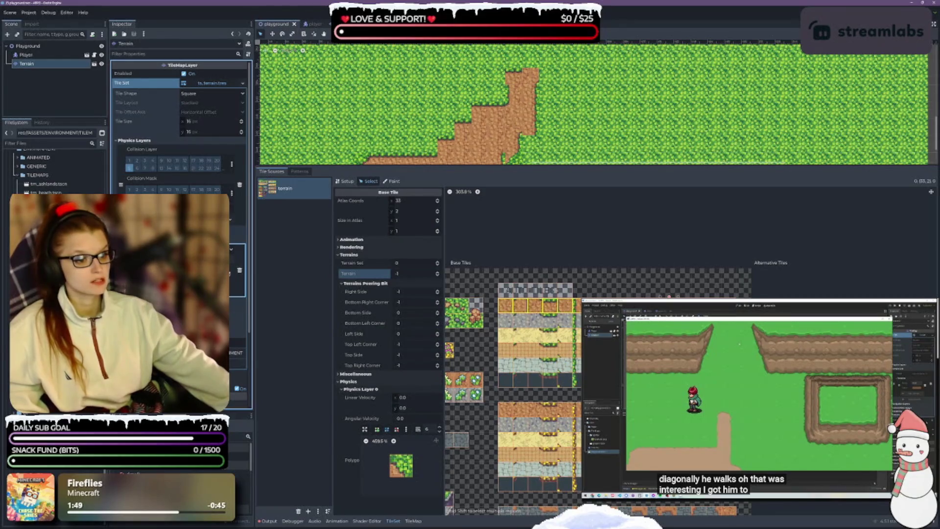
Assign Terrain 0 to all tiles in the top dirt atlas row and save the scene
left_click_drag(669, 296, 732, 304)
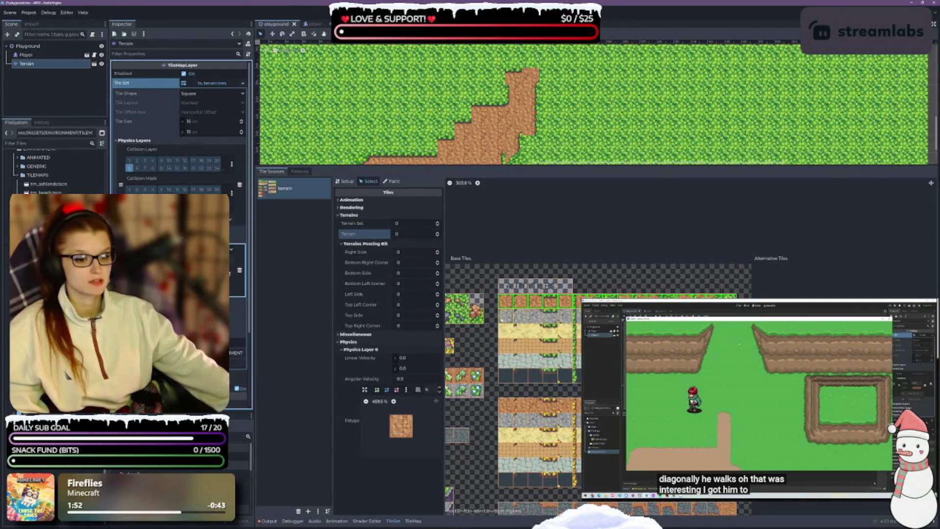
left_click(412, 234)
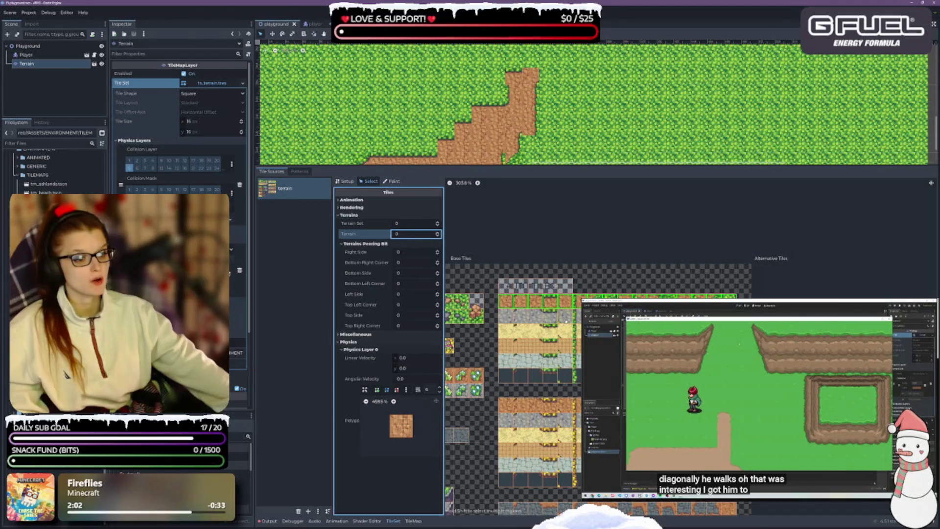
key("ctrl+s")
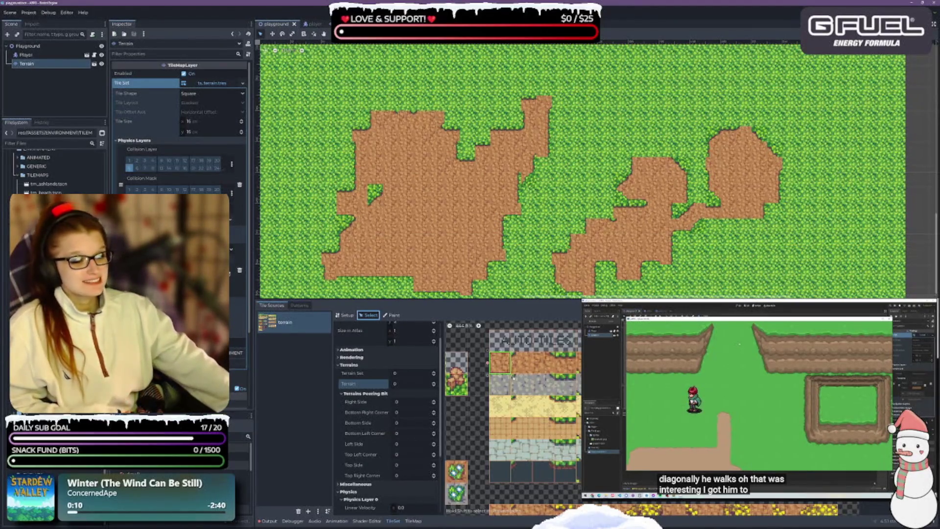
left_click(521, 365)
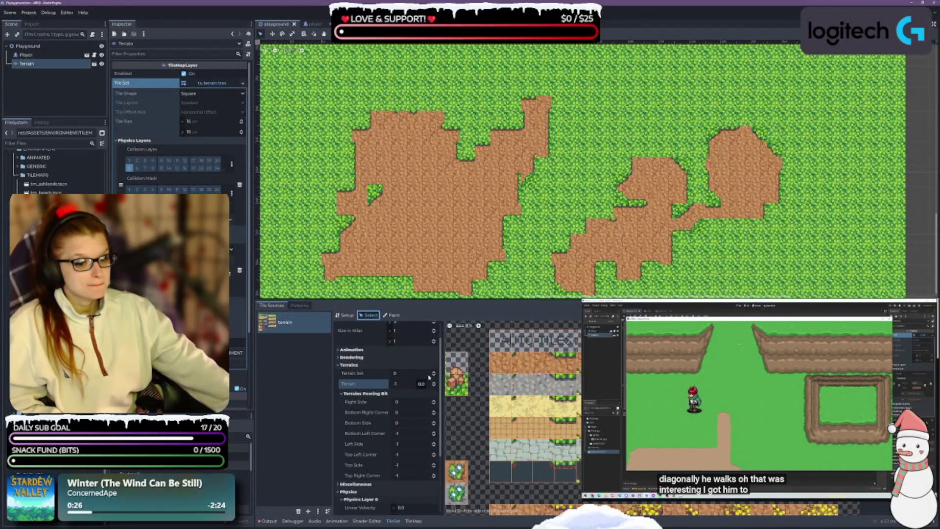
scroll(386, 416, "down", 5)
left_click(338, 392)
left_click(338, 392)
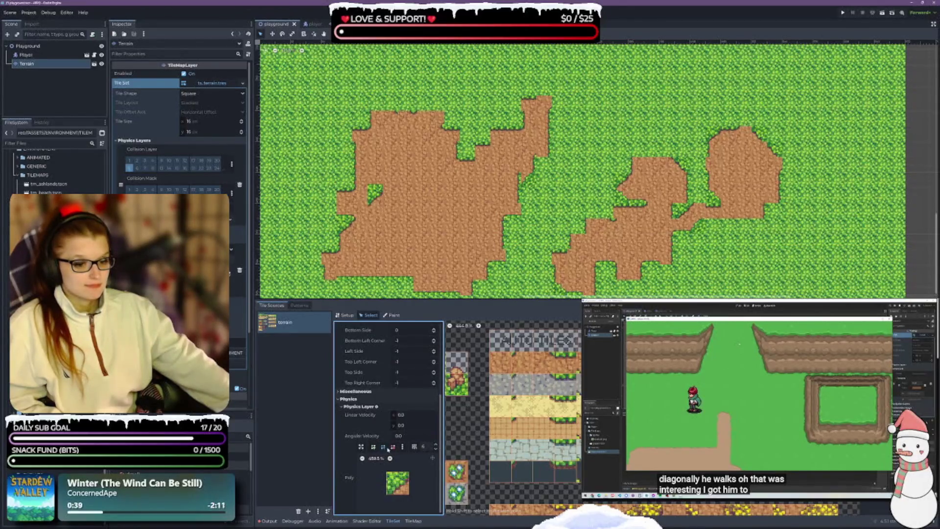
scroll(362, 461, "up", 5)
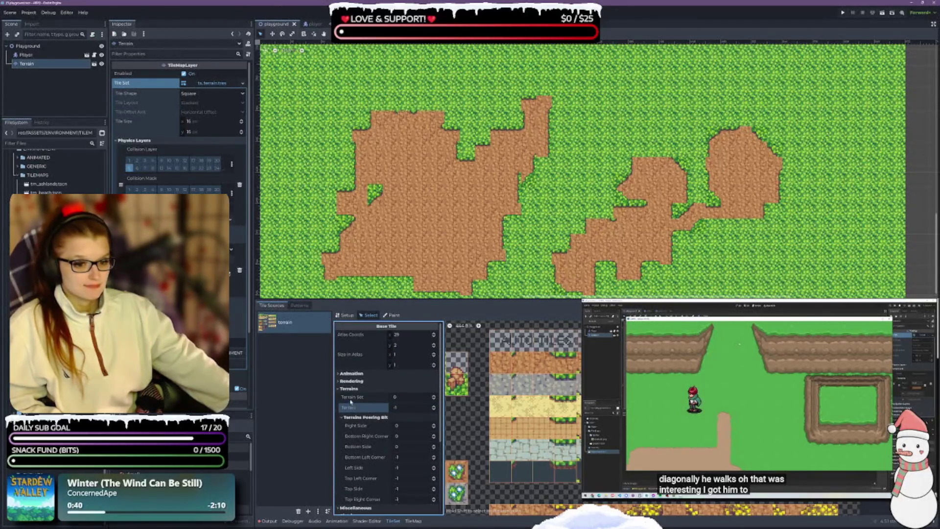
left_click(340, 381)
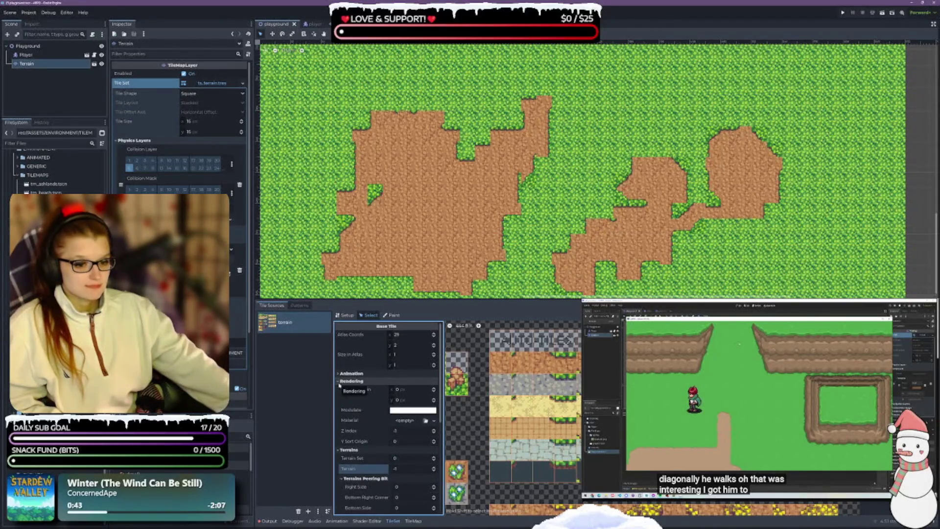
left_click(340, 382)
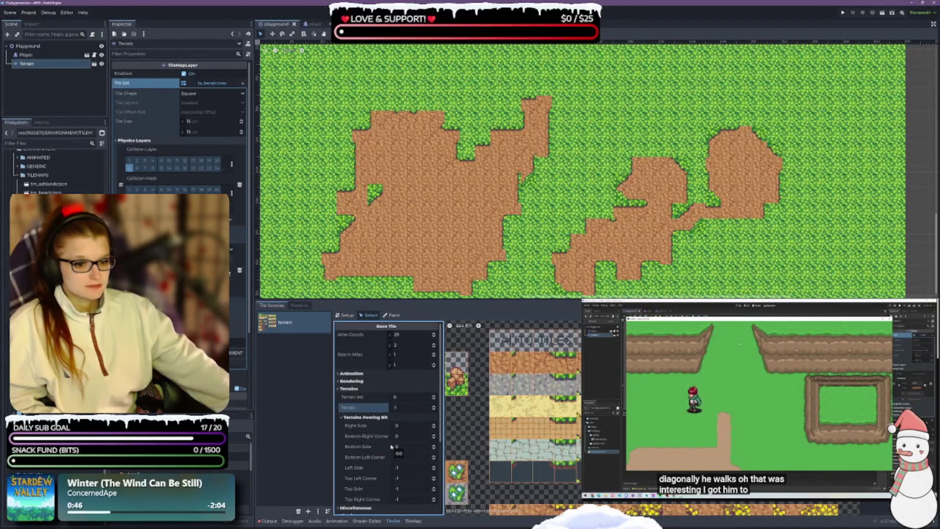
scroll(391, 446, "down", 3)
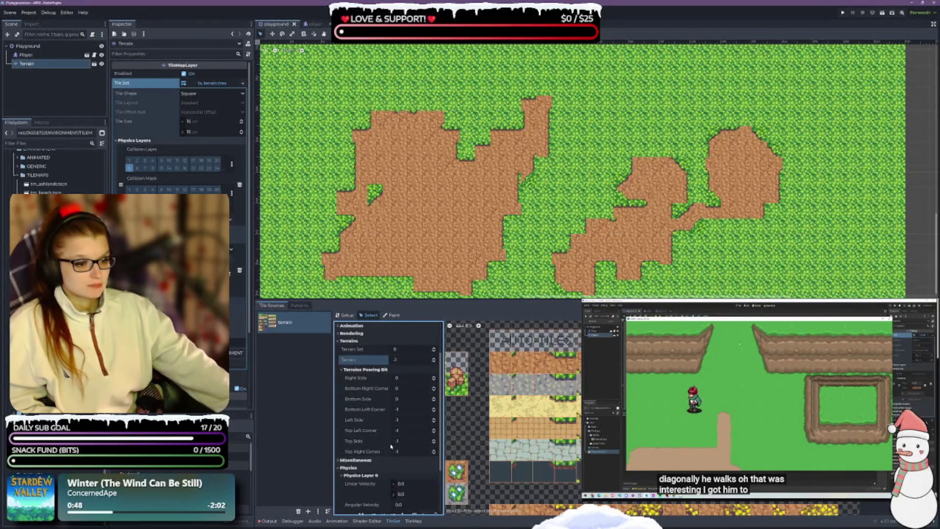
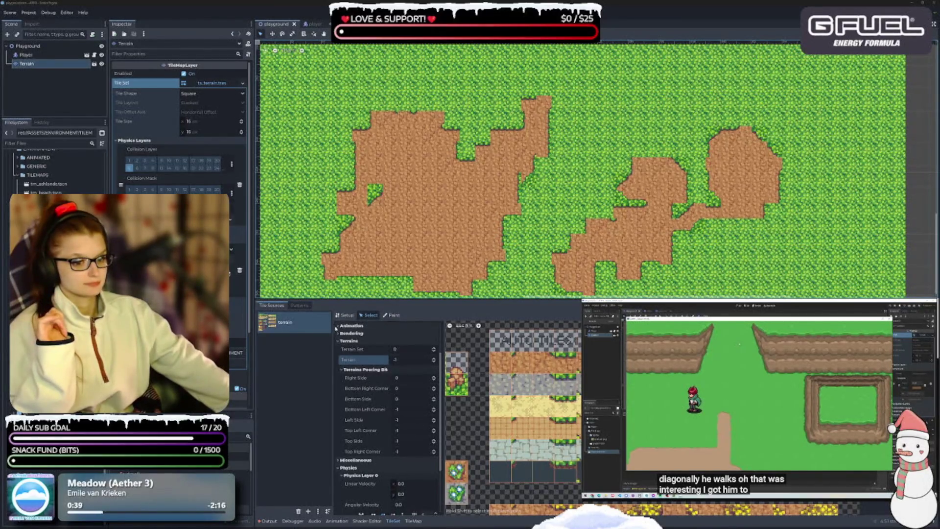
Switch the TileSet editor to terrain Paint, show the whole atlas, and remove the existing terrain set
left_click(392, 315)
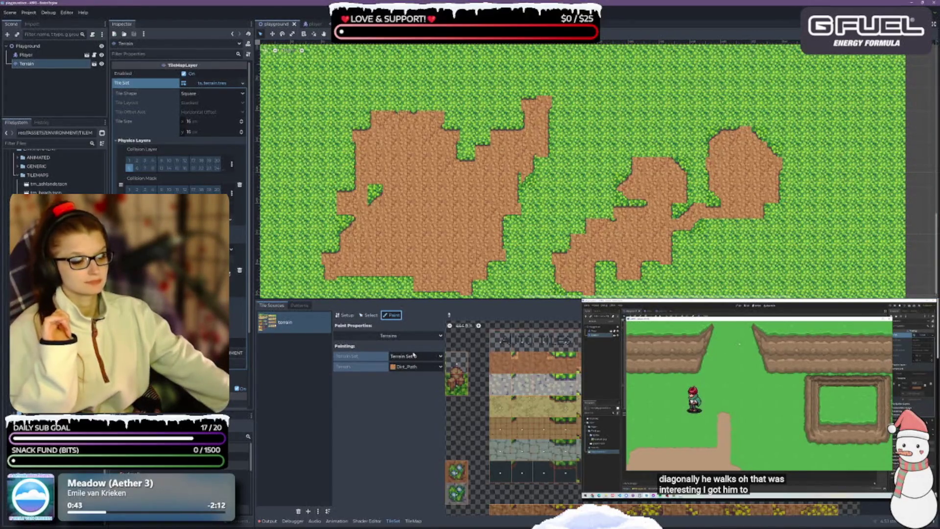
scroll(530, 460, "down", 5)
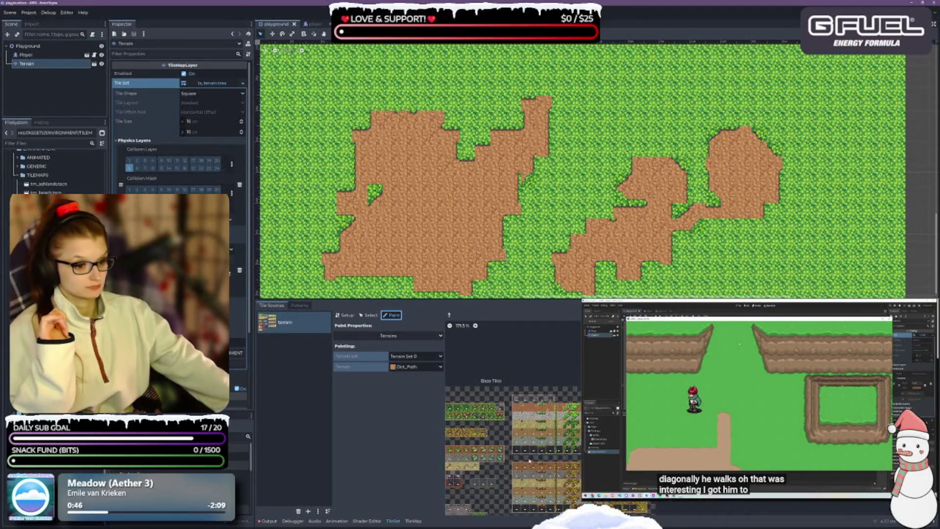
left_click_drag(578, 429, 632, 382)
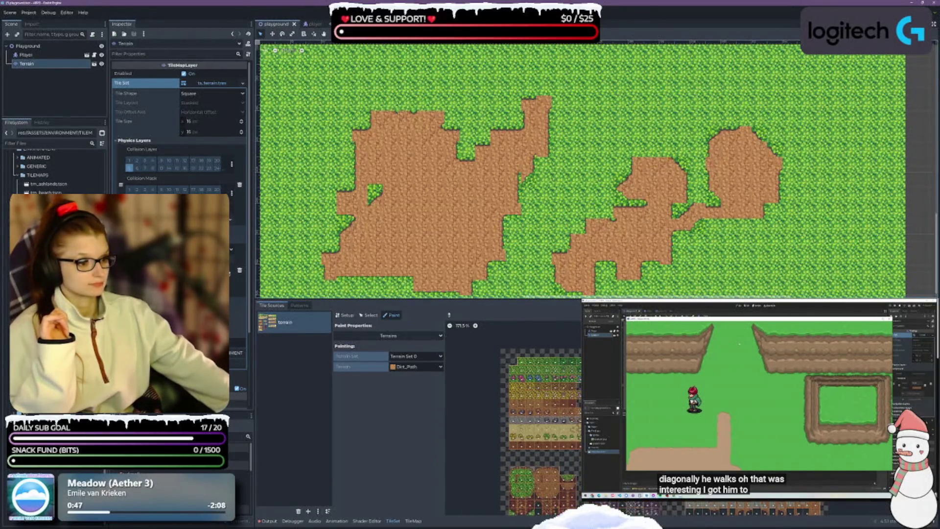
mouse_move(440, 300)
left_mouse_down()
mouse_move(441, 116)
mouse_move(420, 271)
mouse_move(414, 263)
left_mouse_up()
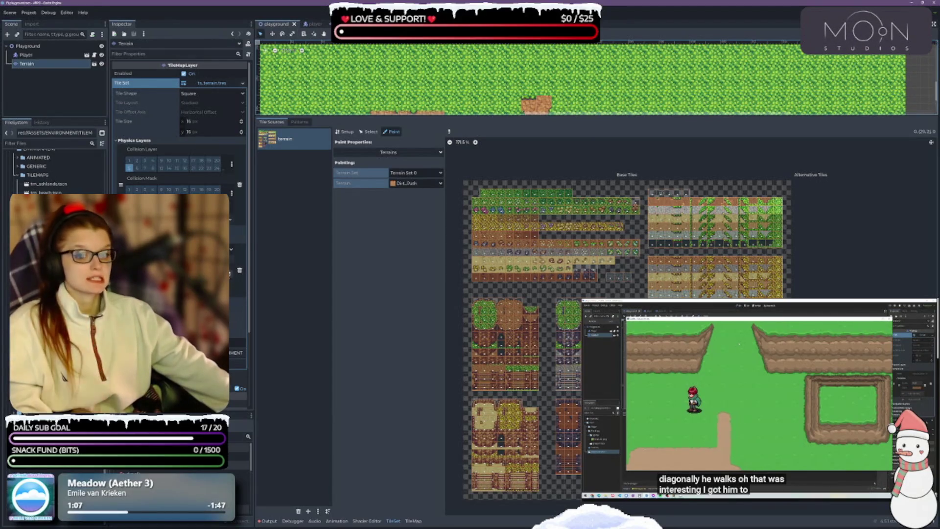
left_click(240, 265)
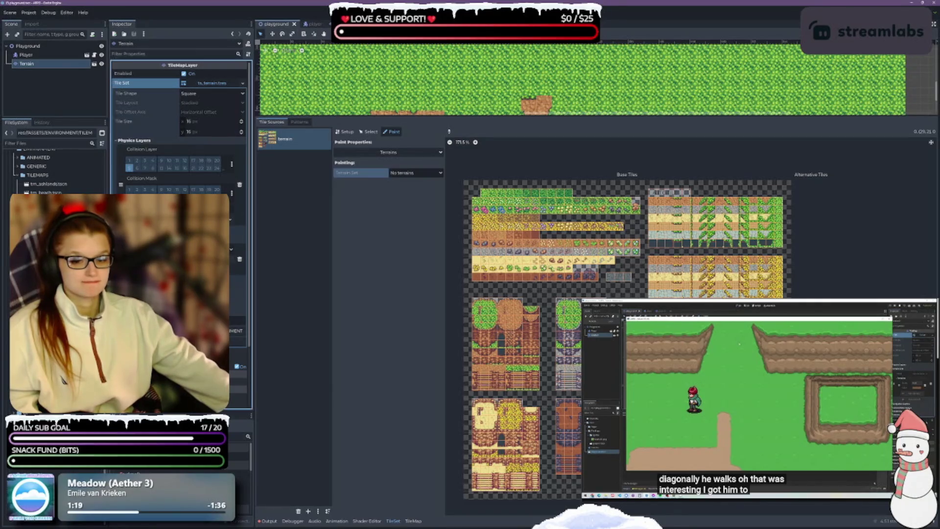
Add a new terrain set to the tileset and bring up the Terrain Set list for painting
left_click(237, 331)
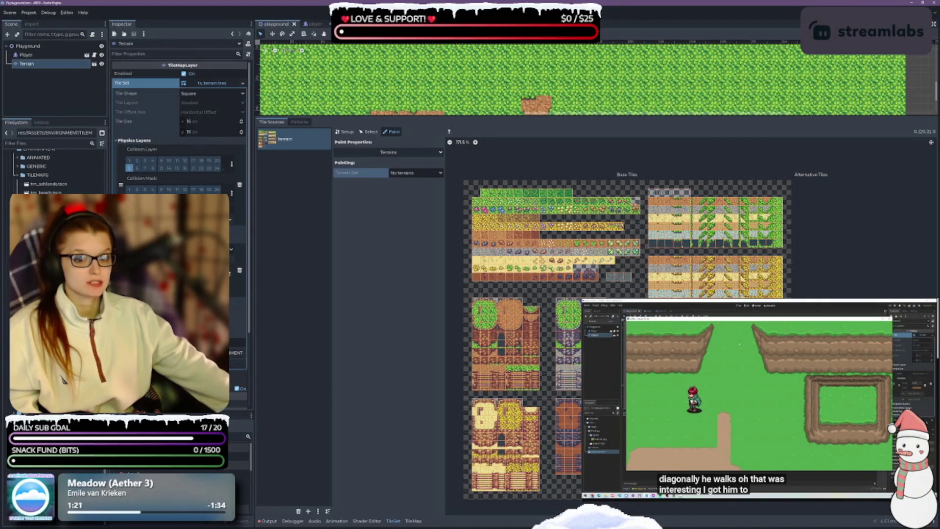
left_click(176, 303)
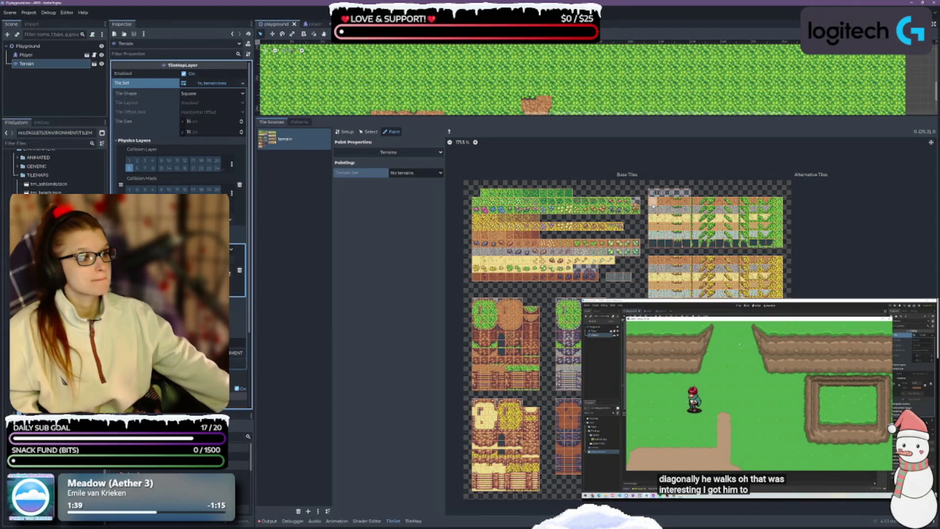
left_click(406, 173)
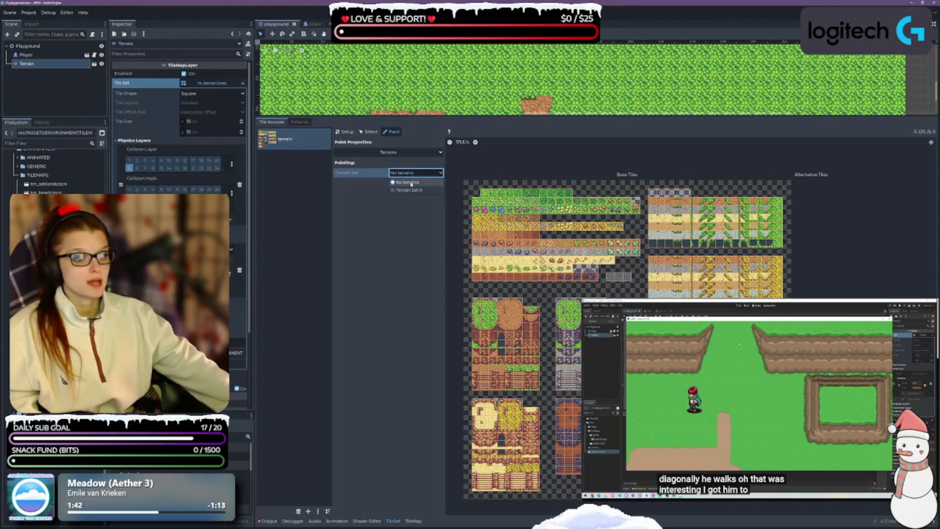
Choose Terrain Set 0 and Terrain 0, then paint across the top row of the right-hand tiles
left_click(412, 191)
left_click(415, 184)
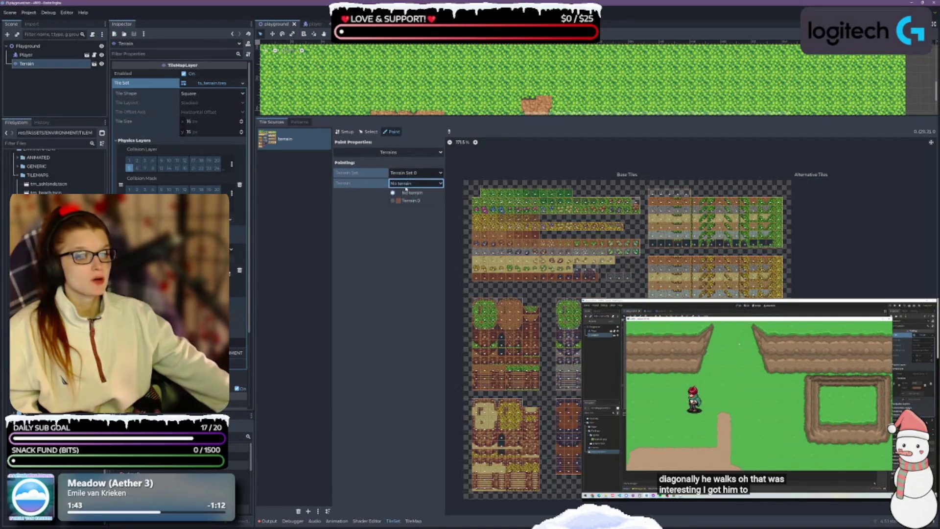
left_click(406, 200)
left_click_drag(653, 202, 778, 202)
scroll(744, 203, "up", 7)
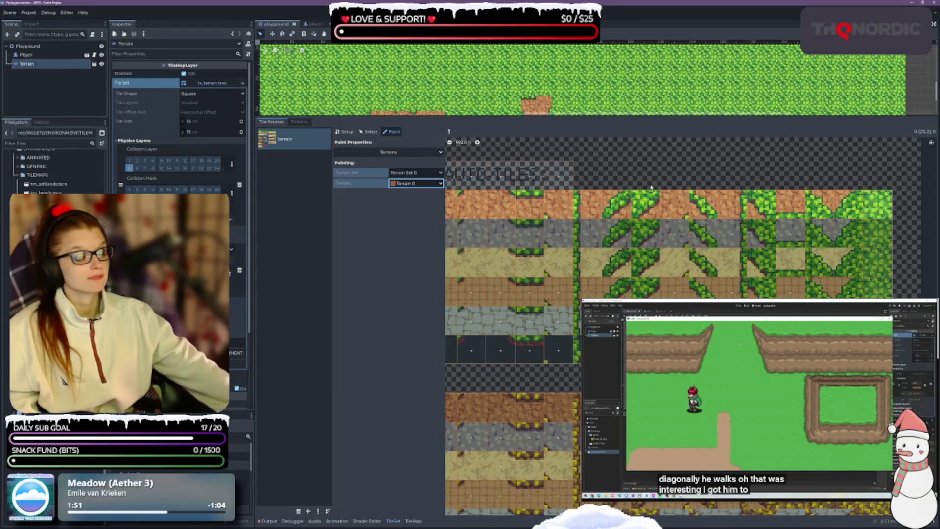
scroll(588, 200, "down", 1)
scroll(882, 235, "down", 1)
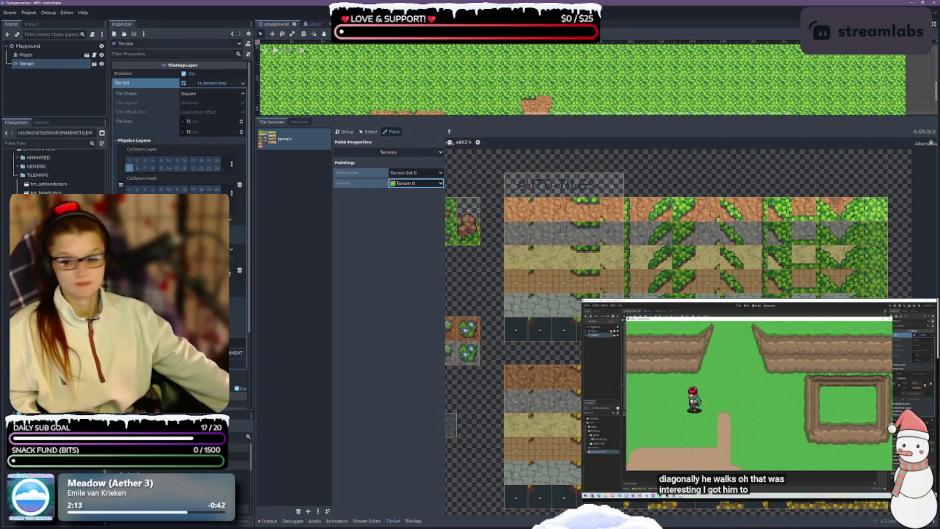
Save the scene and tileset, then paint the terrain onto a single atlas tile
key("ctrl+s")
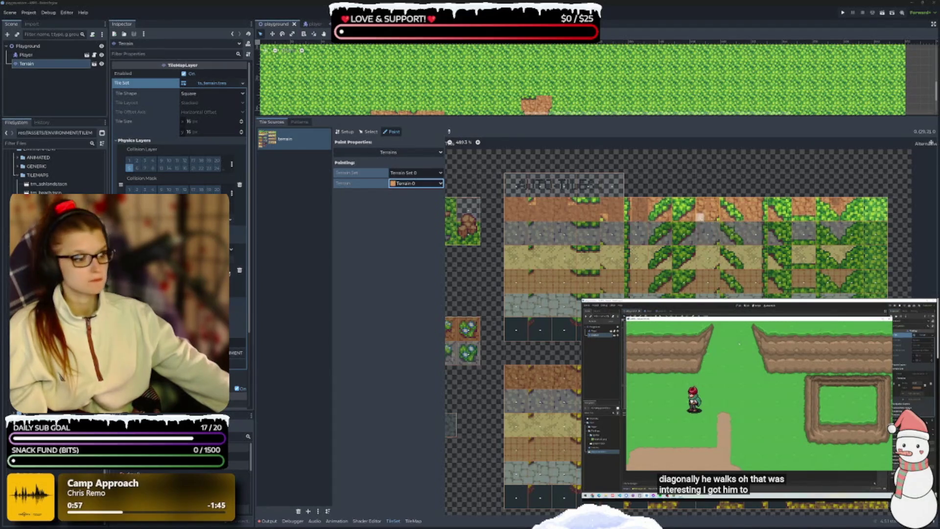
left_click(685, 217)
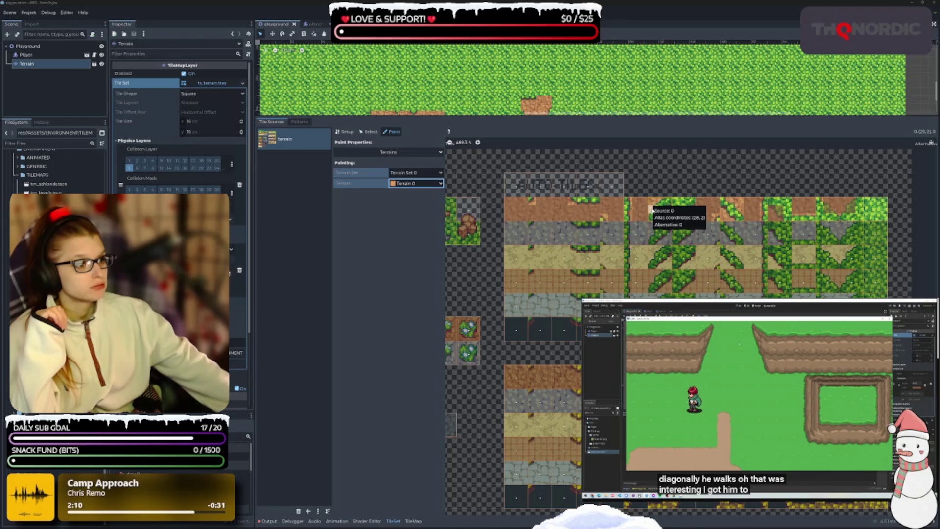
Paint Terrain 0 onto another atlas tile, then enlarge the 2D viewport to show the dirt-patched map
left_click(659, 202)
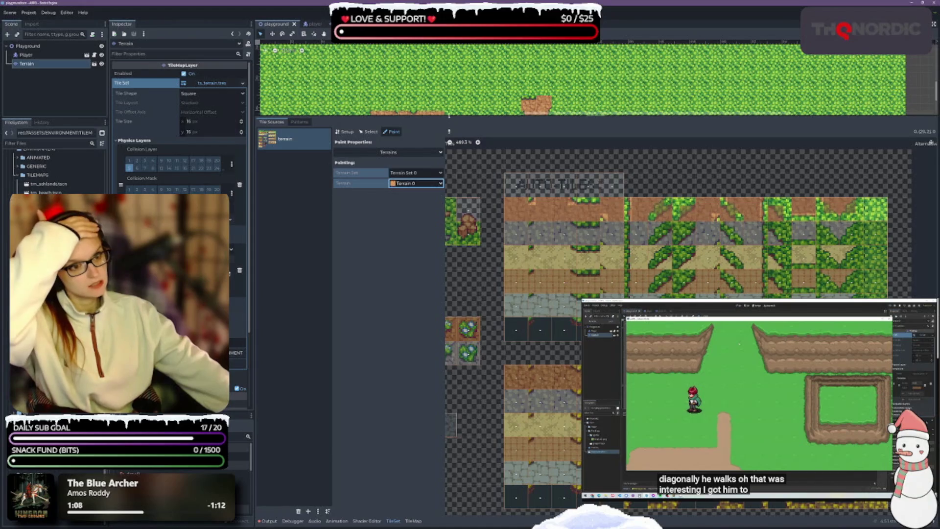
left_click_drag(449, 116, 448, 332)
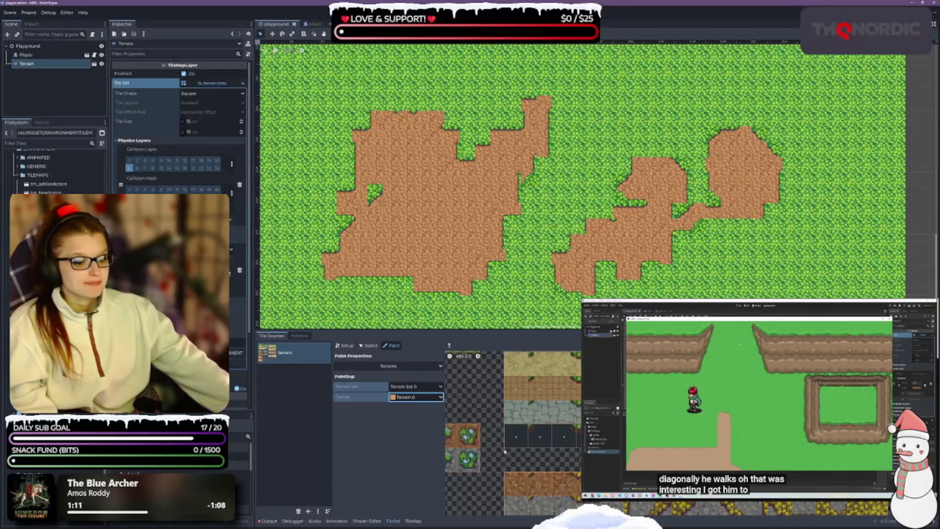
scroll(499, 422, "up", 2)
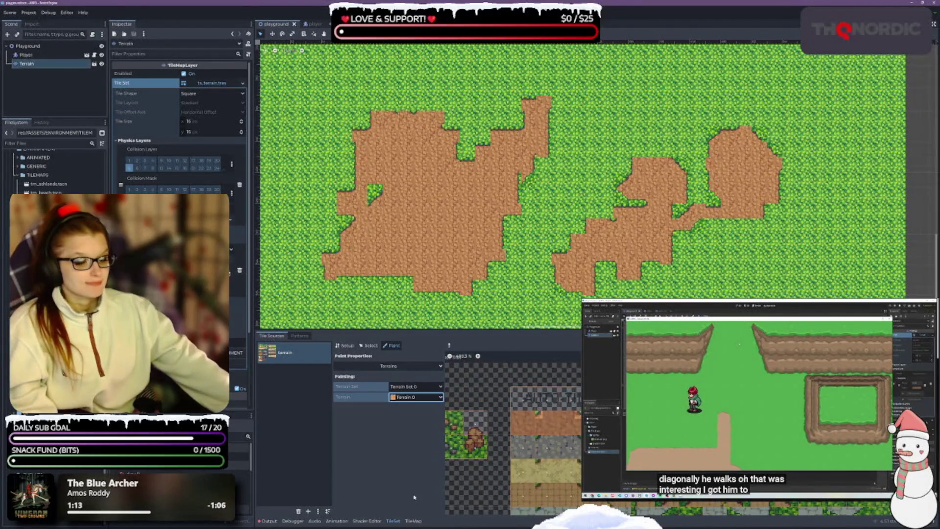
Undo the old dirt patches so the TileMap is all grass, and show the available terrains
left_click(369, 346)
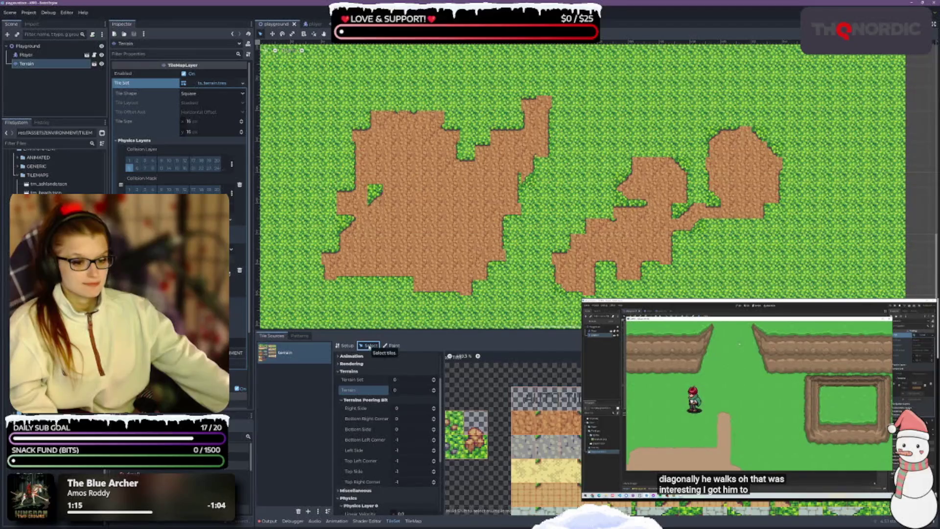
left_click(392, 346)
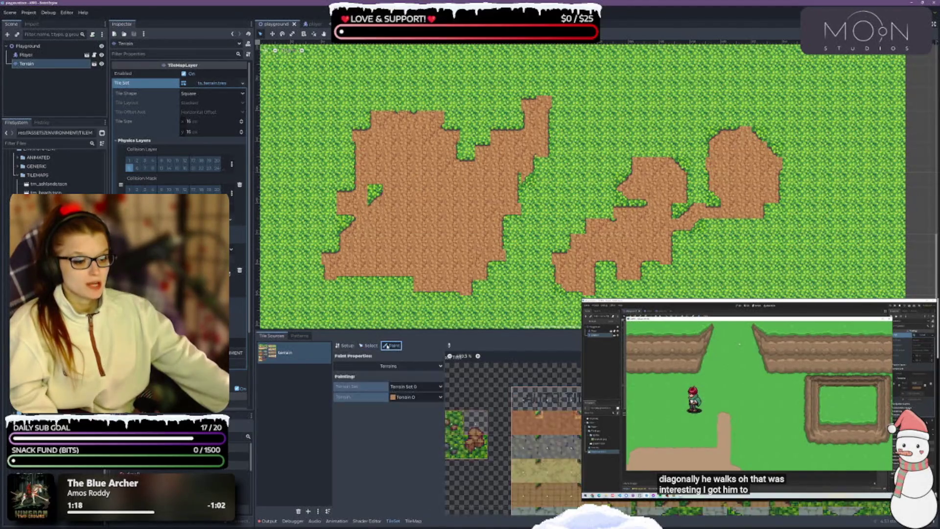
left_click(413, 521)
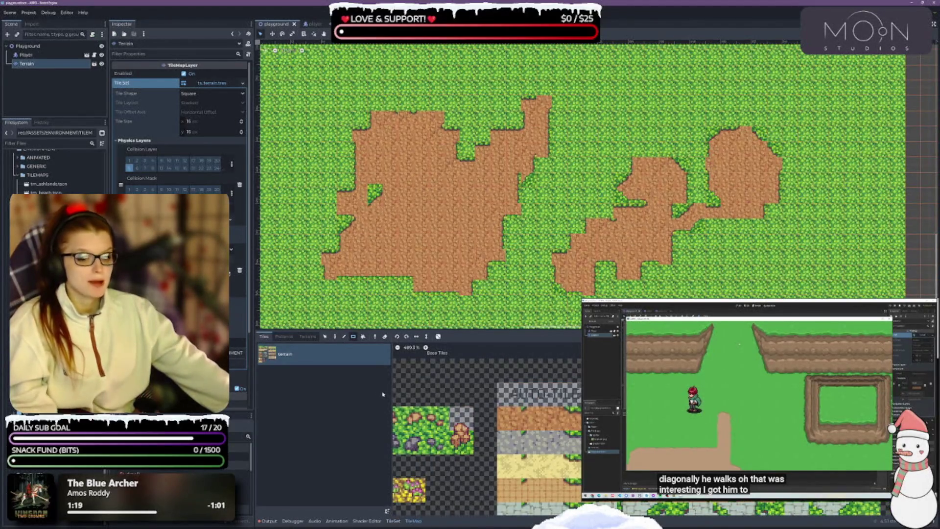
scroll(443, 245, "down", 1)
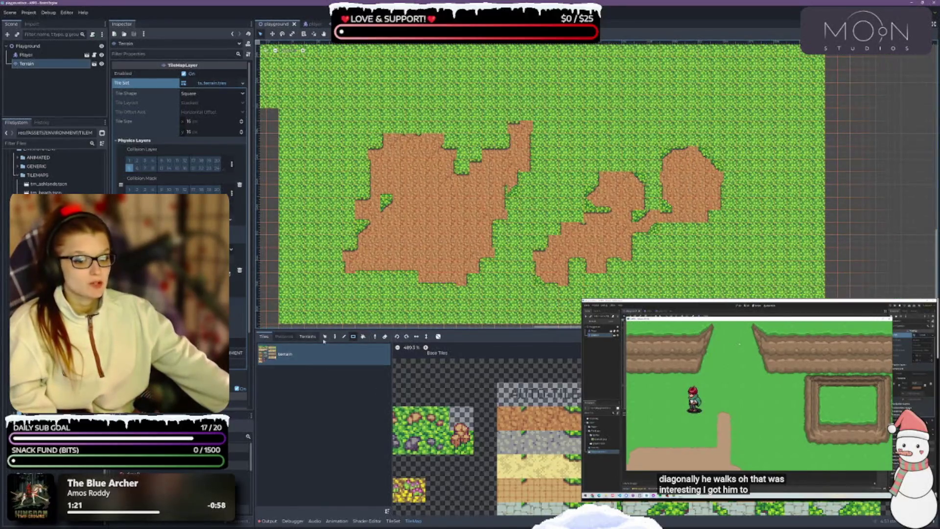
key("ctrl+z")
key("ctrl+z")
key("ctrl+z")
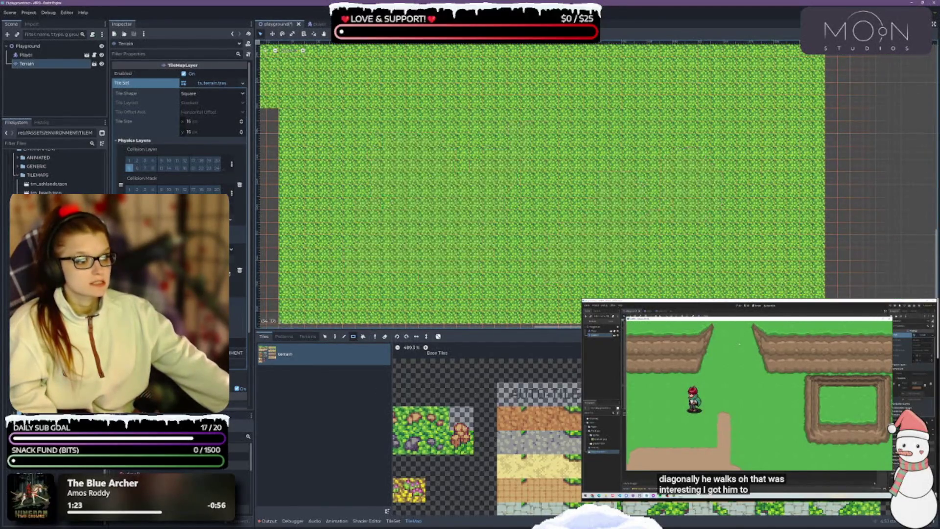
left_click(308, 336)
Pick Dirt_Path and paint a winding dirt path up and left across the grass
left_click(289, 362)
mouse_move(412, 228)
left_mouse_down()
mouse_move(405, 212)
mouse_move(447, 150)
mouse_move(510, 203)
mouse_move(513, 167)
left_mouse_up()
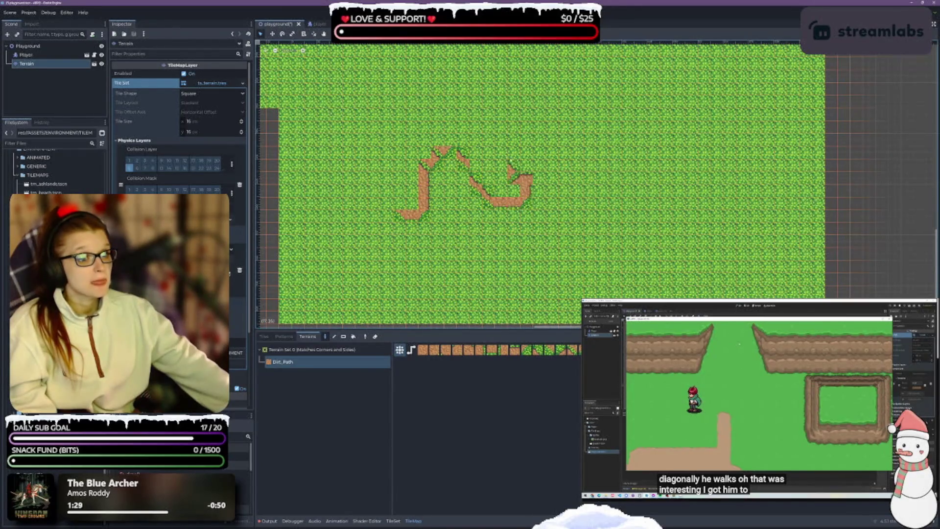
left_click_drag(508, 123, 462, 99)
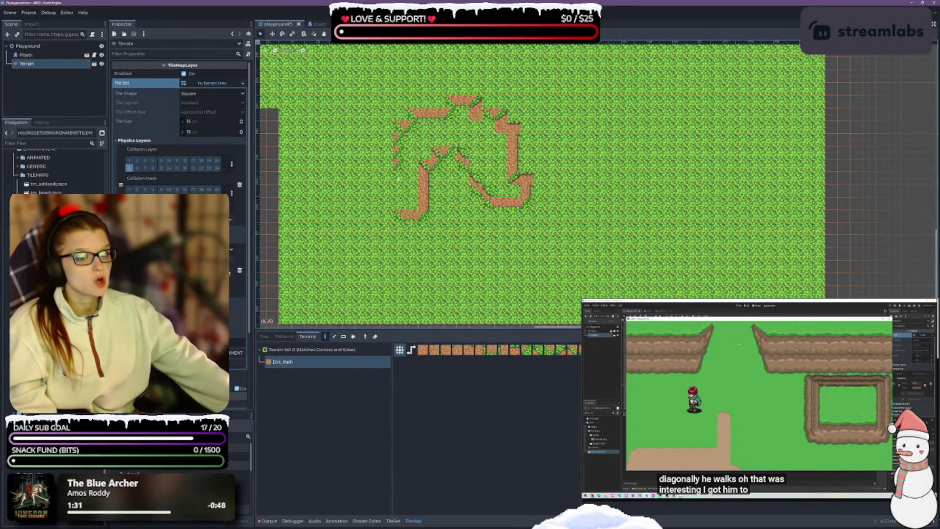
Fill the path's inner V and its interior with a large block of dirt
scroll(402, 206, "up", 2)
scroll(512, 169, "up", 1)
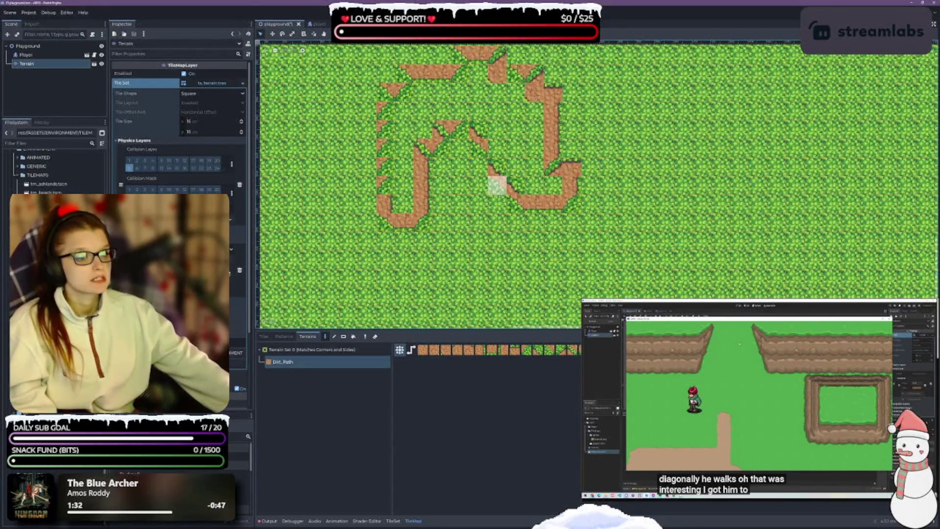
scroll(497, 185, "up", 2)
mouse_move(419, 209)
left_mouse_down()
mouse_move(441, 179)
mouse_move(475, 179)
mouse_move(441, 194)
left_mouse_up()
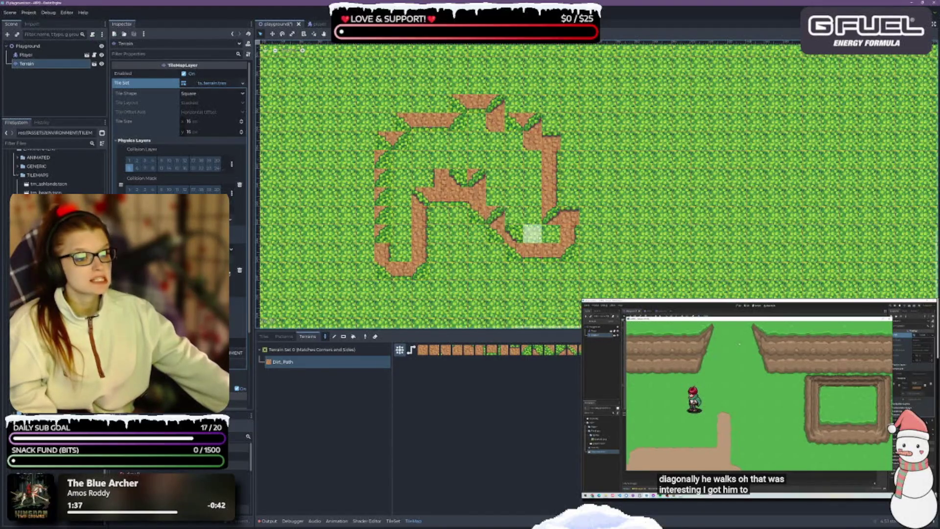
mouse_move(438, 195)
left_mouse_down()
mouse_move(460, 137)
mouse_move(480, 174)
mouse_move(534, 186)
mouse_move(519, 230)
mouse_move(514, 166)
mouse_move(545, 139)
mouse_move(529, 196)
mouse_move(559, 225)
mouse_move(563, 147)
mouse_move(525, 136)
mouse_move(494, 98)
mouse_move(465, 86)
mouse_move(387, 142)
mouse_move(385, 186)
mouse_move(406, 206)
mouse_move(399, 159)
left_mouse_up()
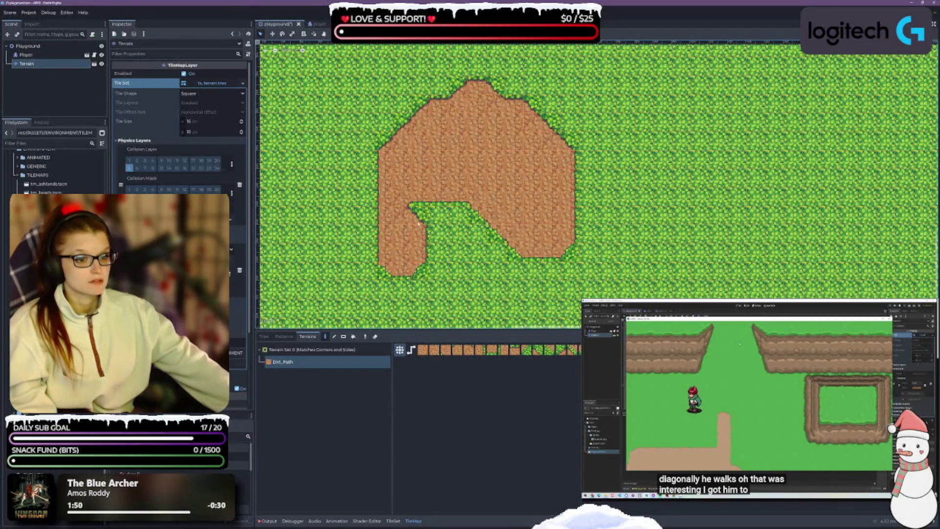
Paint a horizontal dirt strip below the block and square off its ragged end
scroll(556, 245, "down", 2)
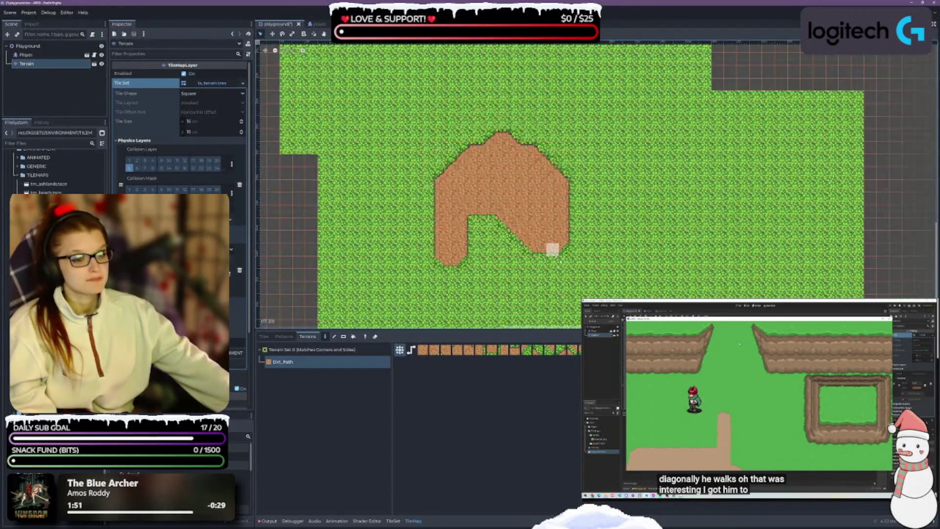
scroll(553, 250, "down", 3)
scroll(474, 233, "up", 2)
mouse_move(424, 216)
left_mouse_down()
mouse_move(606, 215)
mouse_move(612, 198)
mouse_move(438, 201)
mouse_move(453, 217)
mouse_move(543, 218)
mouse_move(590, 215)
mouse_move(431, 201)
mouse_move(482, 217)
mouse_move(558, 215)
mouse_move(493, 216)
left_mouse_up()
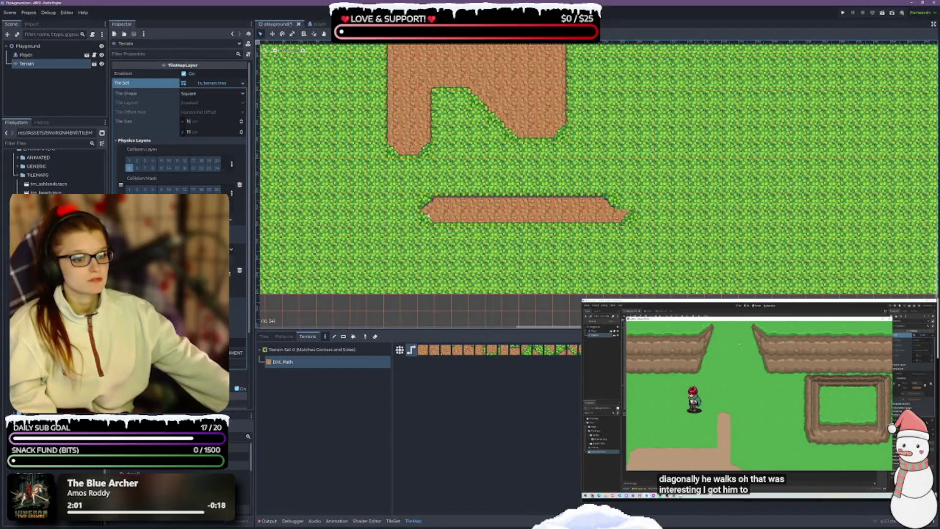
left_click(620, 202)
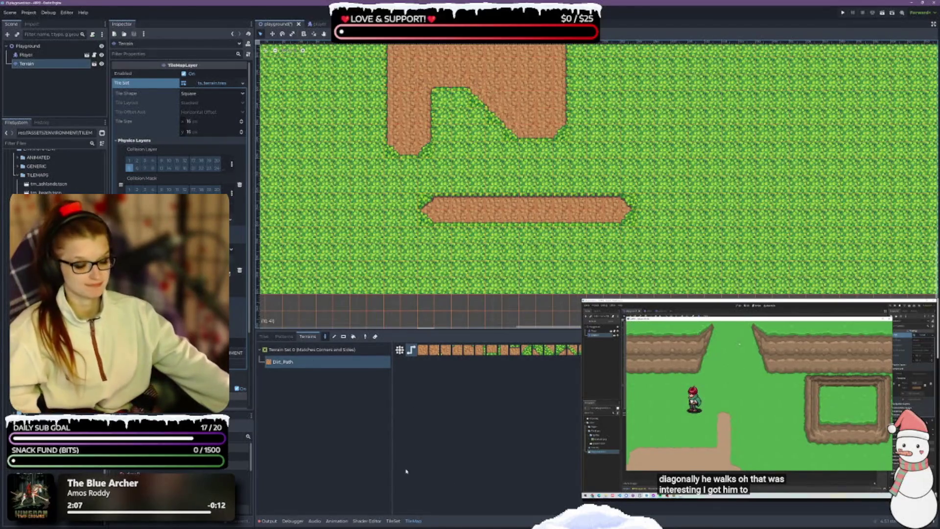
Save the playground scene and return to painting terrain on the map
left_click(392, 520)
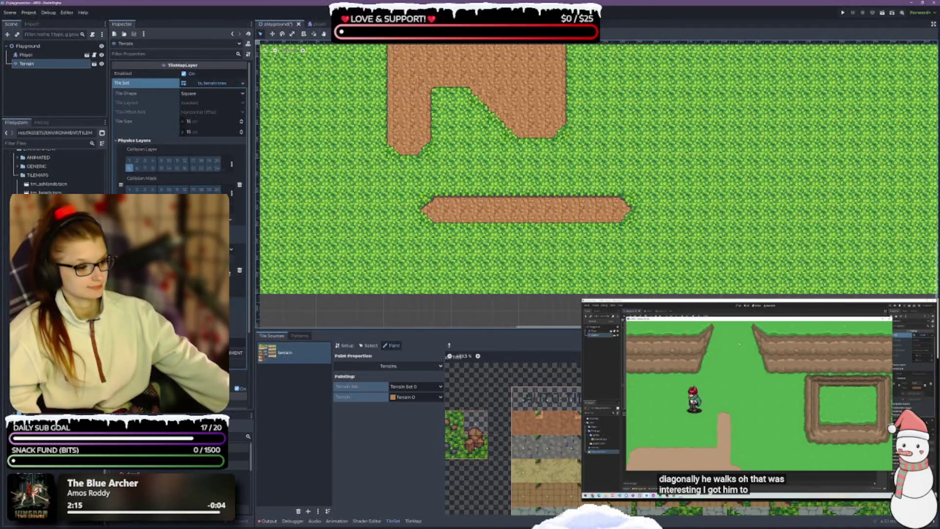
key("ctrl+s")
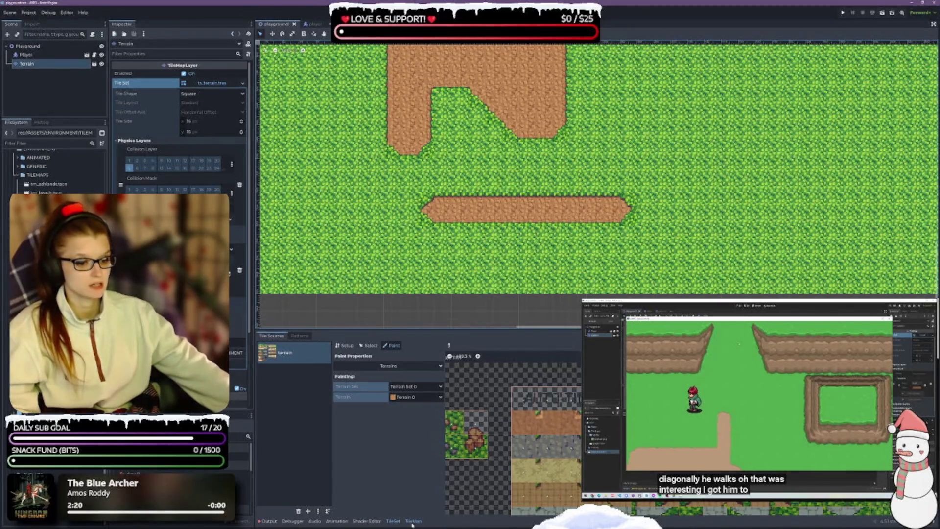
left_click(413, 521)
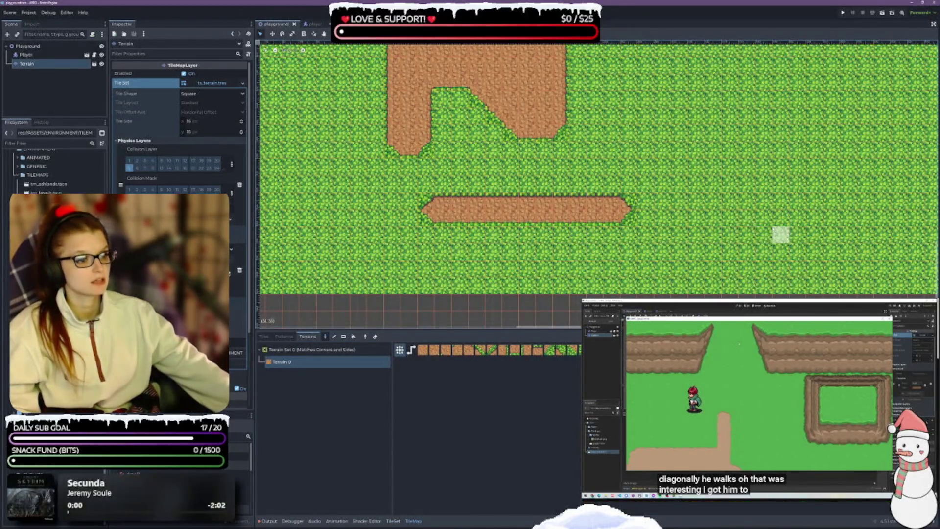
Paint a dirt strip on the right, a second row along its top, and a rounded patch above
left_click_drag(755, 219, 503, 246)
mouse_move(437, 160)
left_mouse_down()
mouse_move(604, 164)
mouse_move(531, 146)
mouse_move(430, 146)
left_mouse_up()
left_click_drag(520, 212, 624, 255)
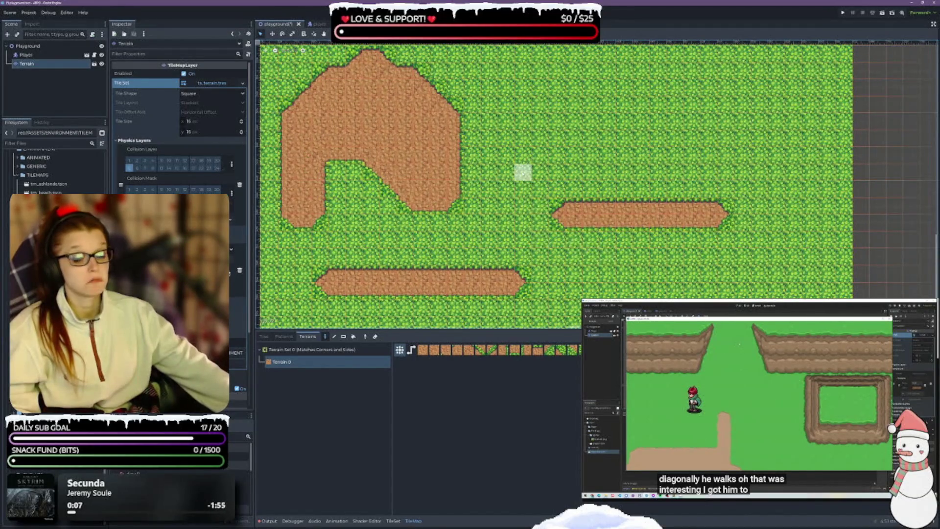
scroll(556, 172, "down", 2)
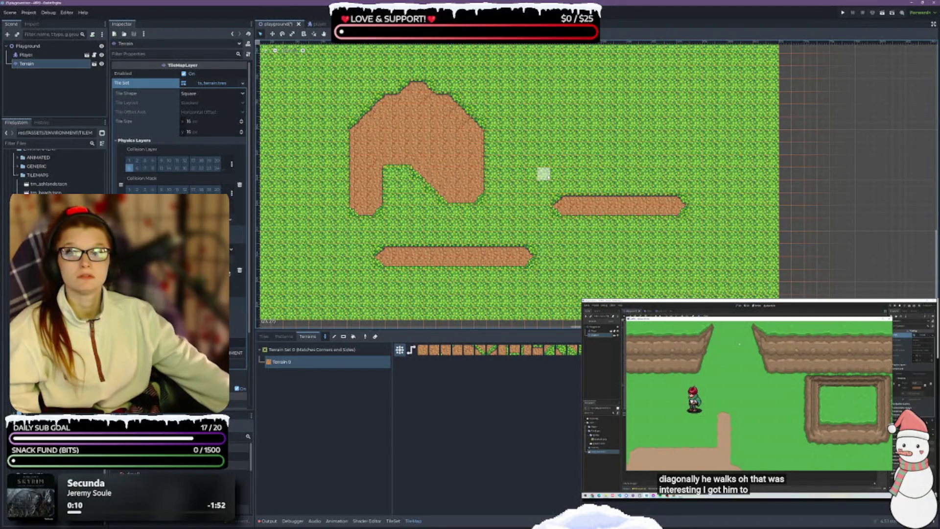
mouse_move(556, 144)
left_mouse_down()
mouse_move(538, 111)
mouse_move(588, 98)
mouse_move(563, 147)
mouse_move(573, 86)
mouse_move(570, 135)
mouse_move(568, 105)
mouse_move(544, 88)
mouse_move(519, 131)
mouse_move(529, 112)
left_mouse_up()
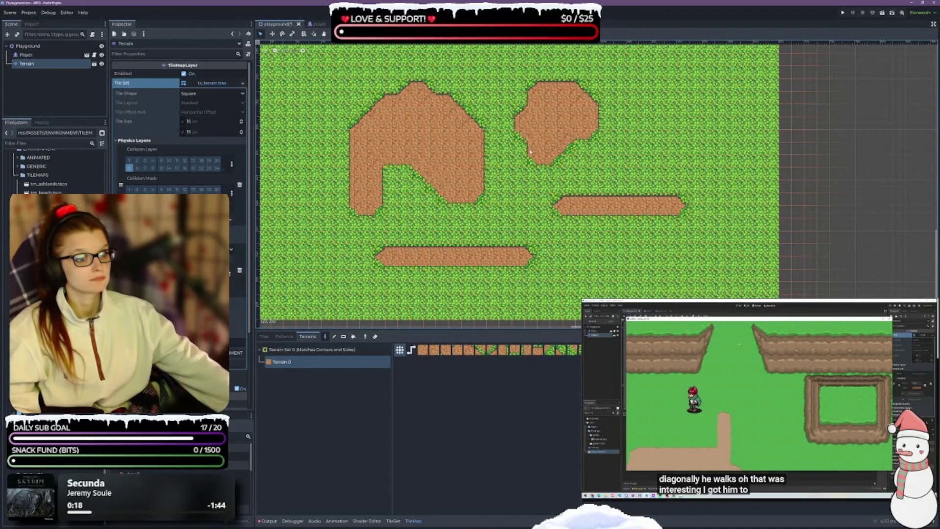
Switch to the Tiles view, undo the painted dirt patches, and expand the tile panel to fill the editor
scroll(555, 248, "up", 1)
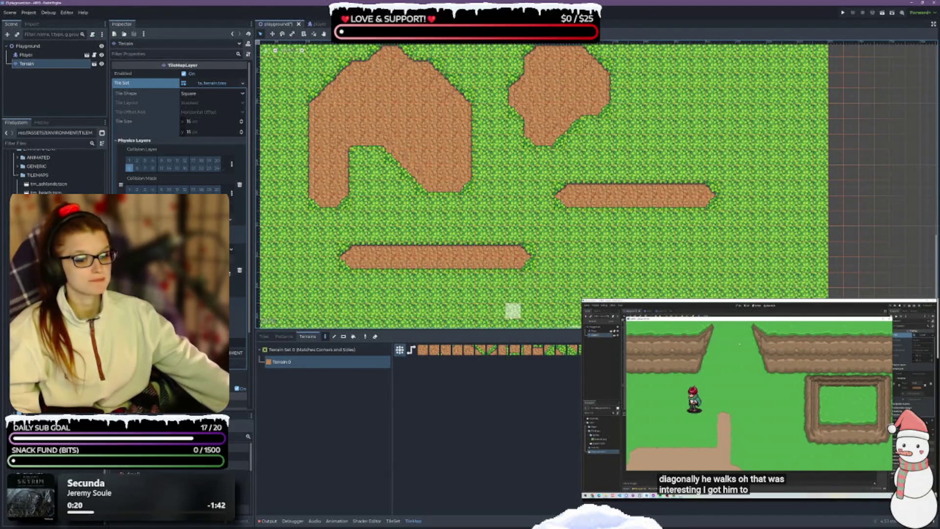
left_click_drag(502, 329, 499, 409)
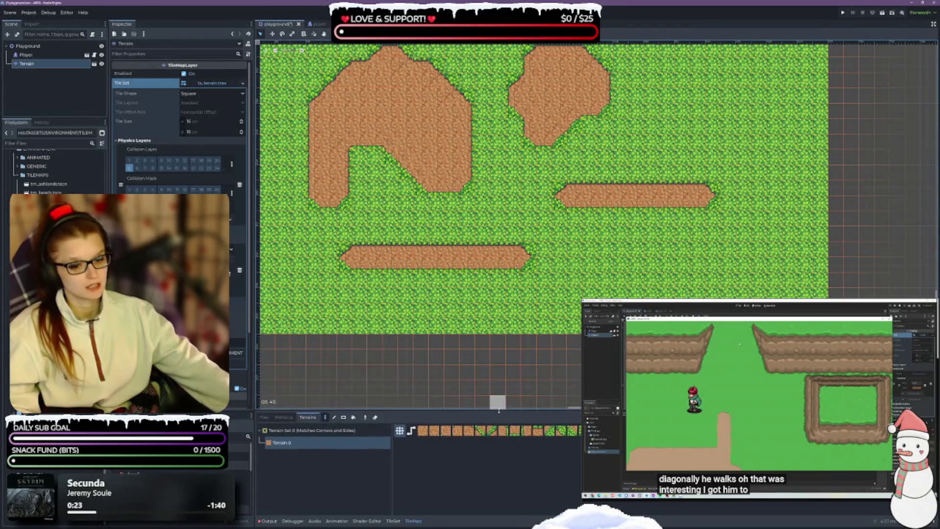
scroll(498, 294, "up", 1)
scroll(498, 295, "down", 5)
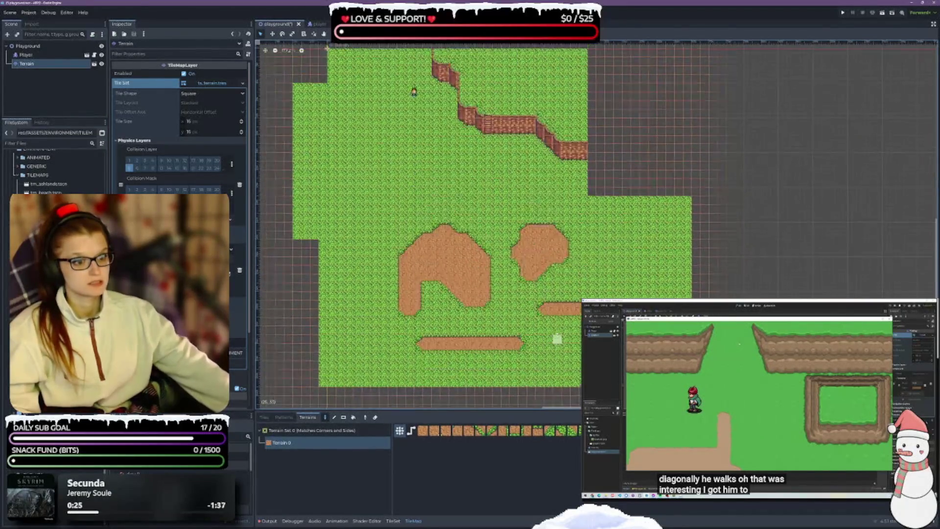
scroll(559, 344, "up", 2)
scroll(559, 343, "down", 1)
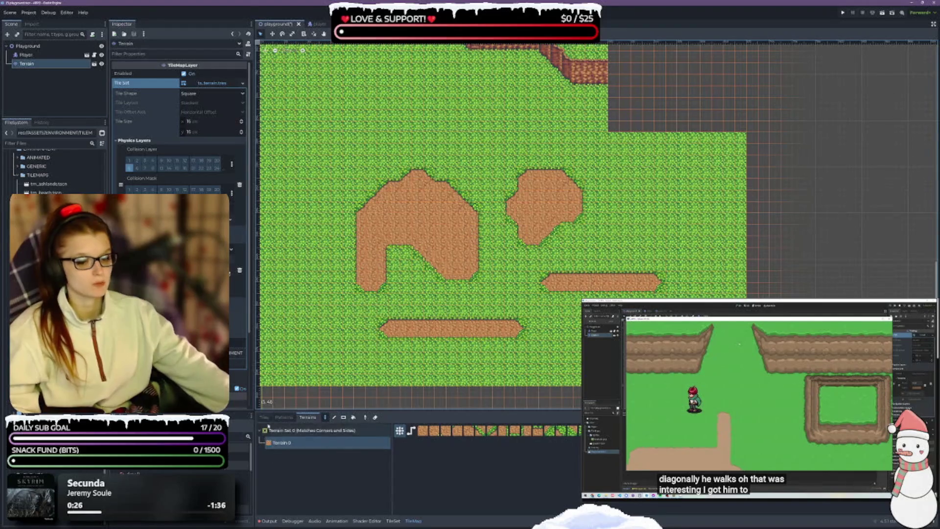
left_click(264, 417)
key("ctrl+z")
key("ctrl+z")
key("ctrl+z")
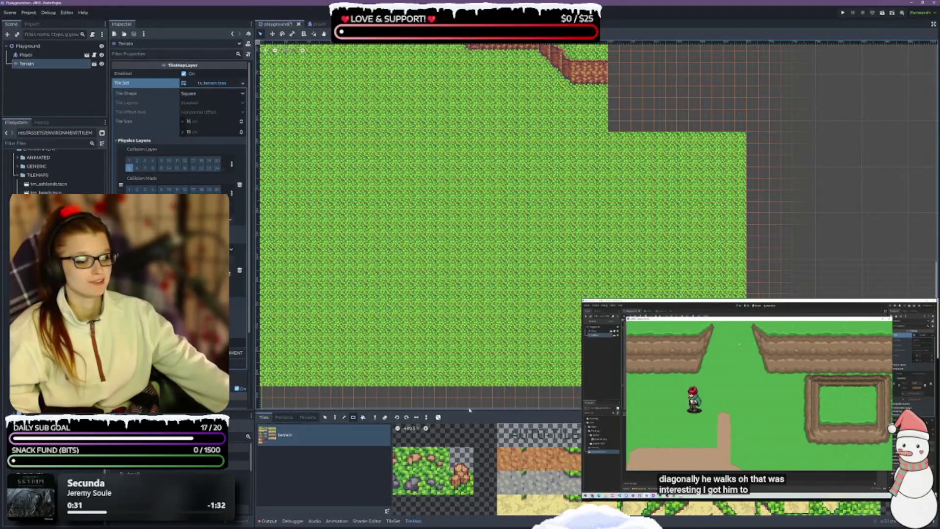
left_click_drag(470, 410, 470, 72)
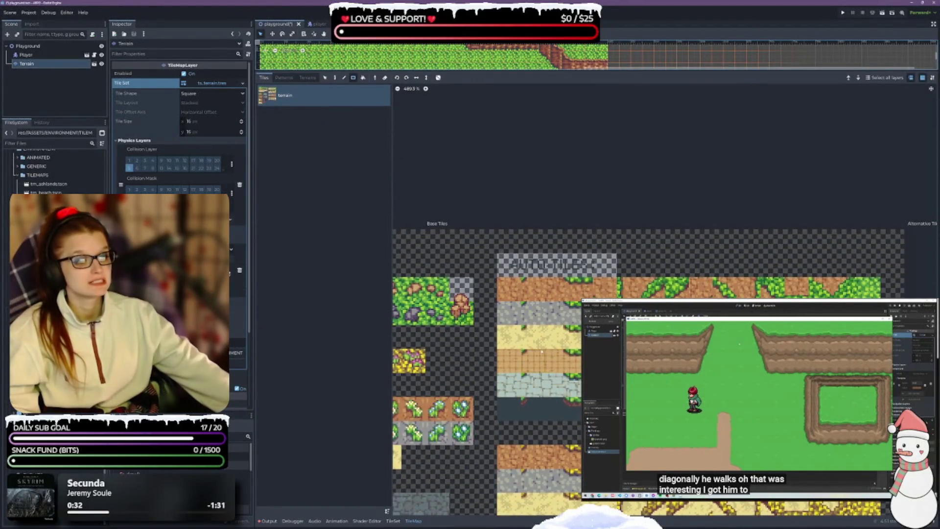
Save the scene, type 'Dirt_Path' as the terrain's new name in the TileSet editor, and switch to Paint
key("ctrl+s")
left_click(393, 521)
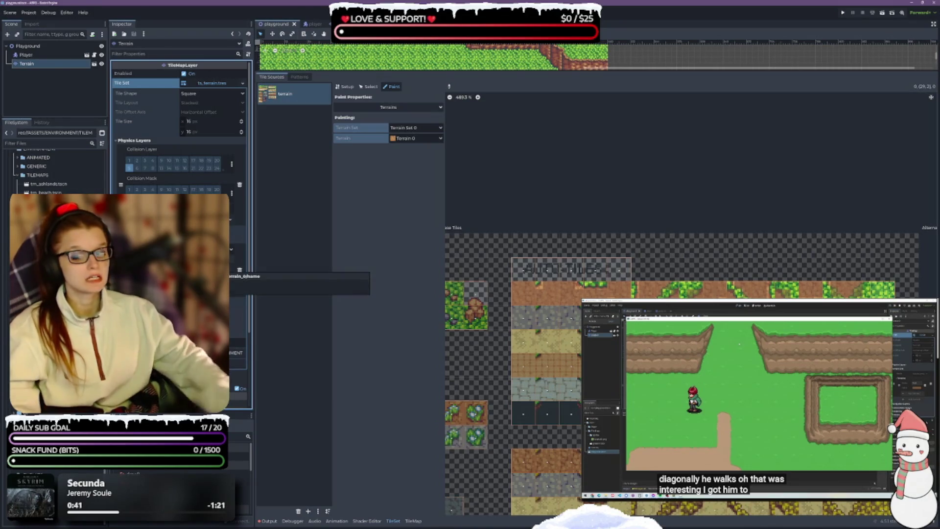
type("Dirt_Path")
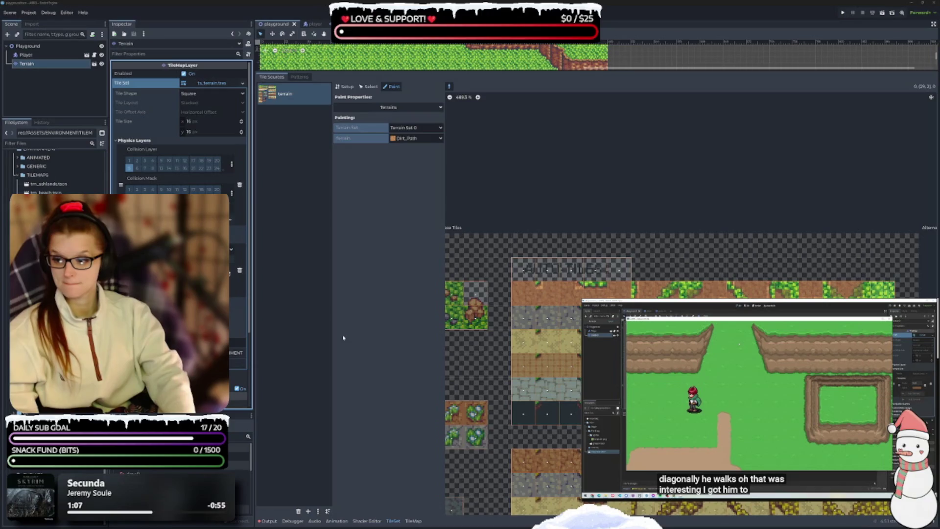
key("alt+Tab")
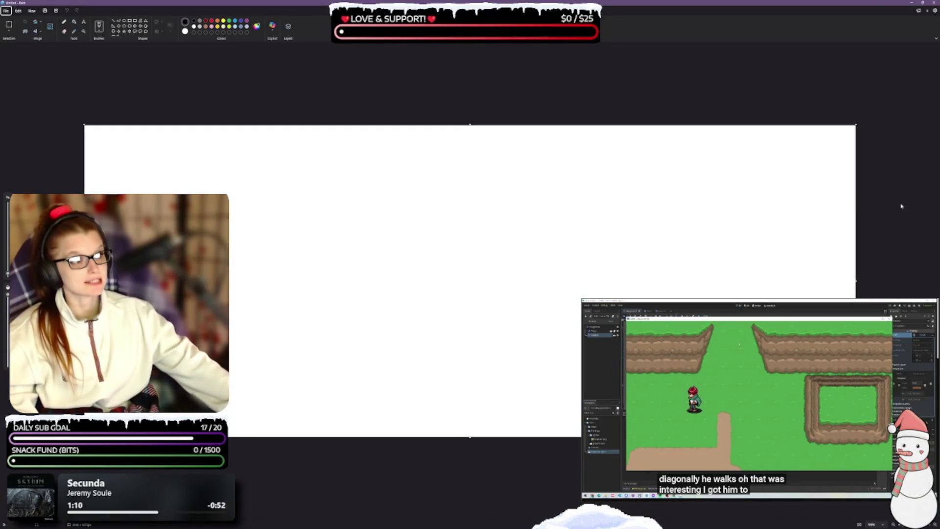
Shrink and reposition the Paint window, then minimize it to reveal Godot's tiles
left_click(922, 6)
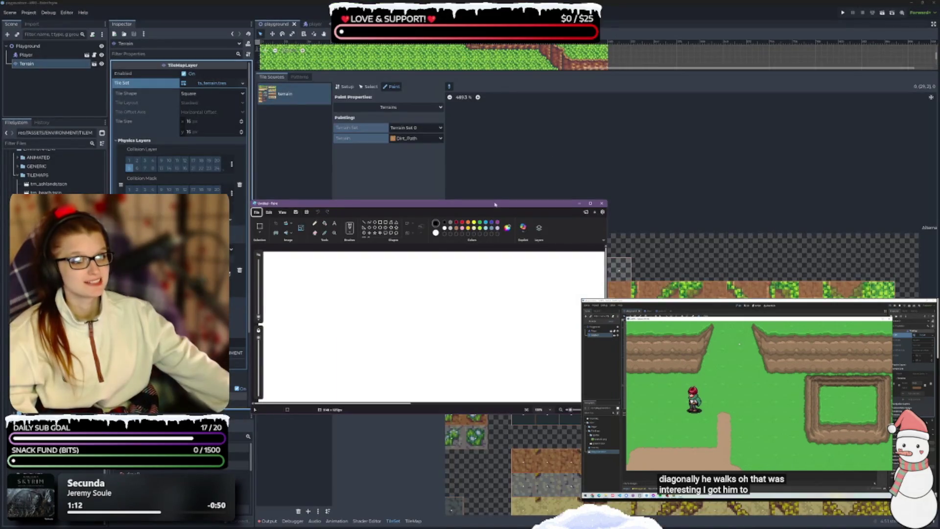
left_click_drag(497, 203, 308, 160)
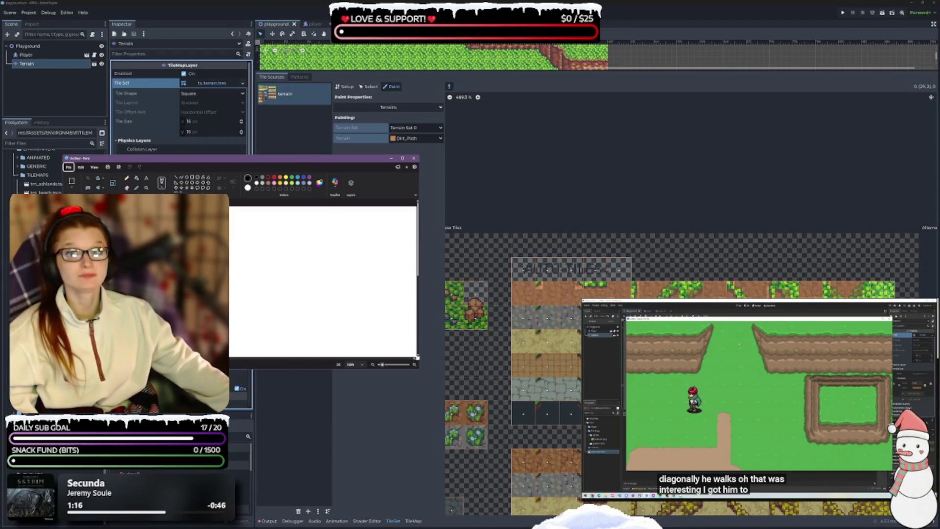
left_click(392, 158)
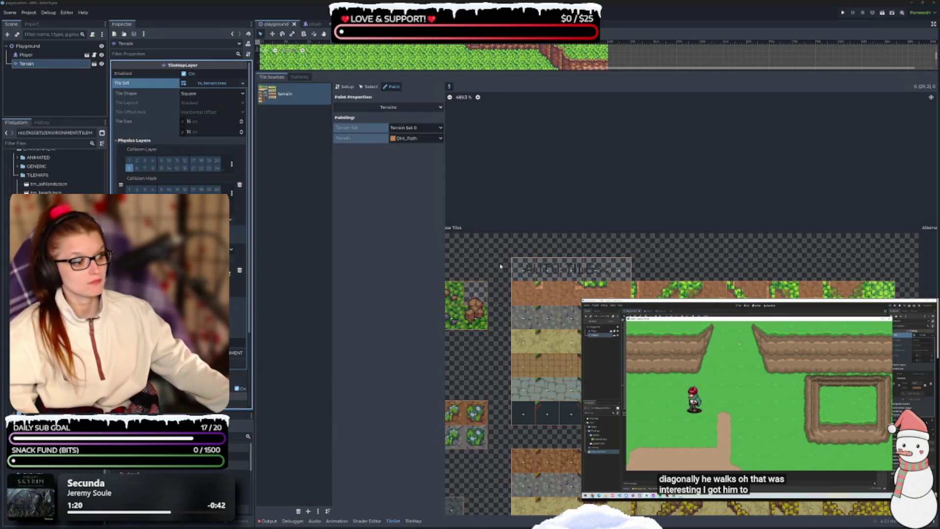
Snip the Godot tile strip, paste it into Paint, and commit it on the canvas
key("super+shift+s")
mouse_move(501, 274)
left_mouse_down()
mouse_move(618, 306)
mouse_move(906, 312)
left_mouse_up()
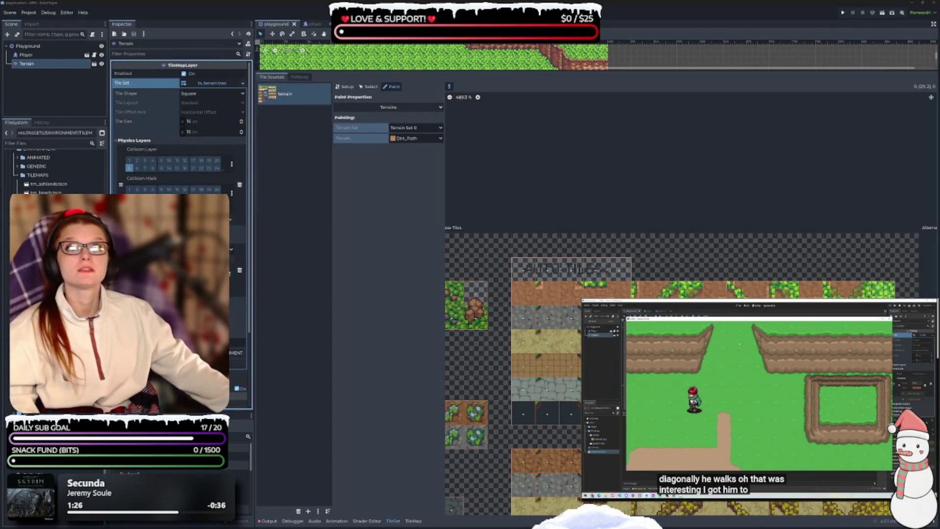
key("ctrl+v")
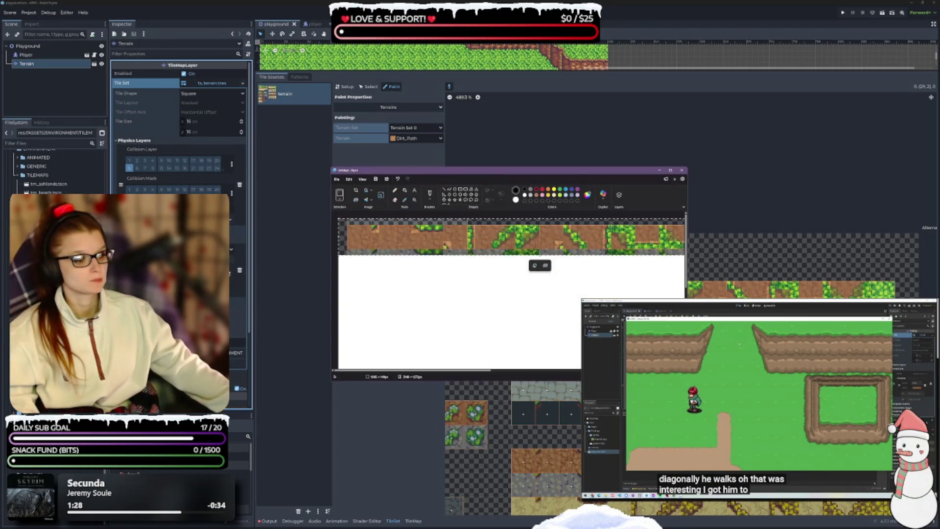
left_click_drag(687, 379, 860, 430)
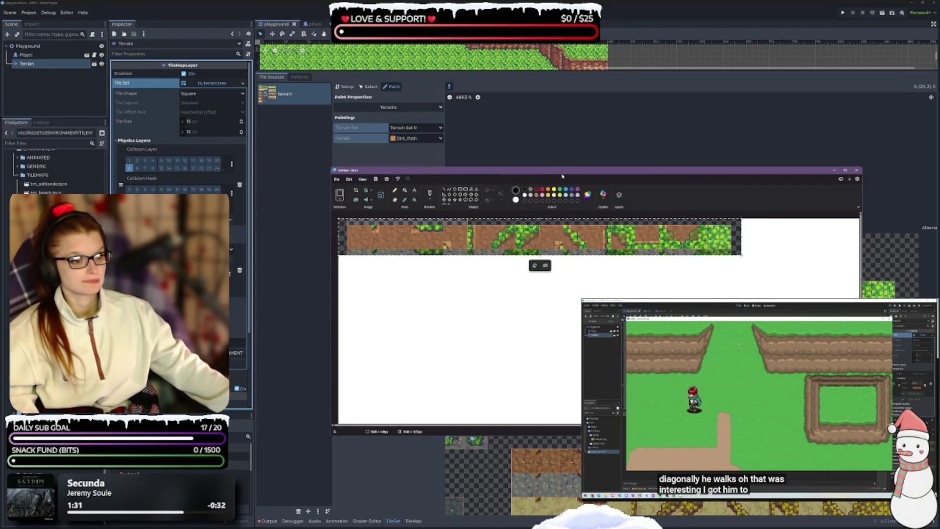
left_click_drag(490, 170, 388, 151)
scroll(445, 266, "down", 3)
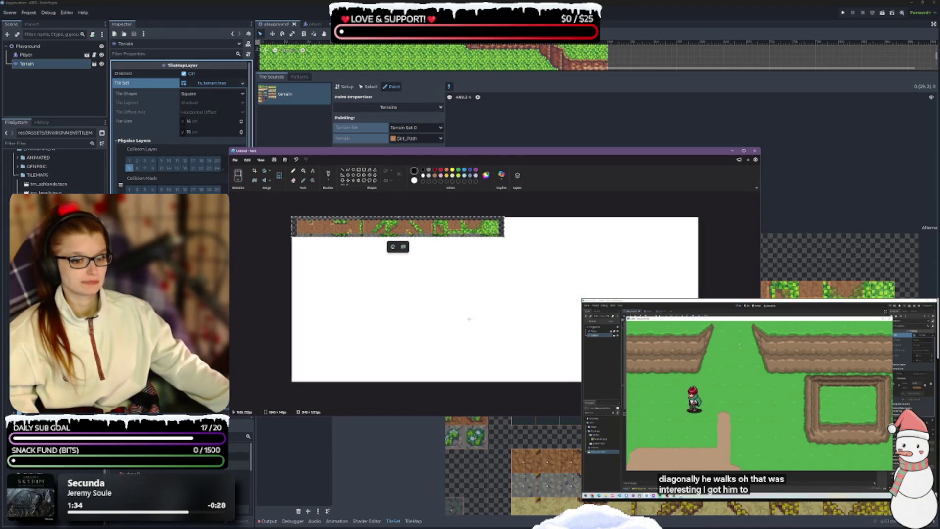
left_click(383, 281)
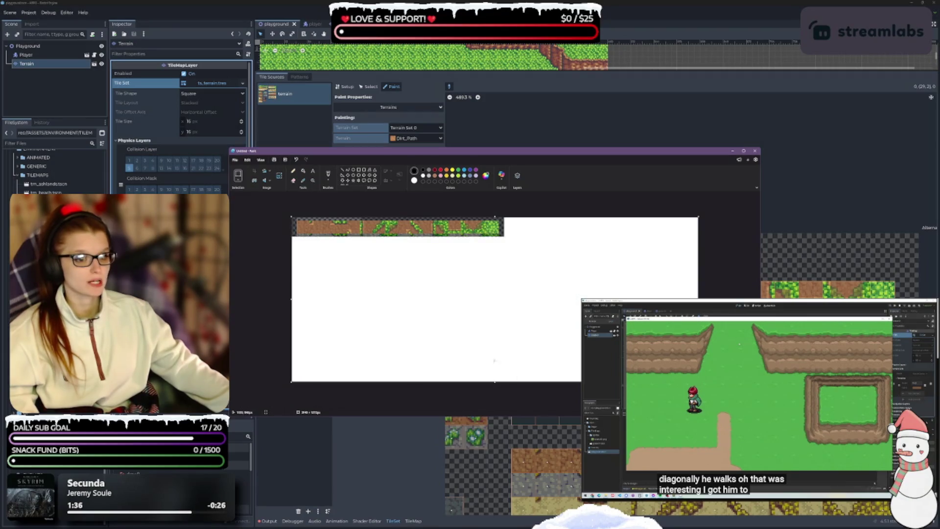
Crop the Paint canvas down to just the tile strip and maximize the Paint window
left_click_drag(495, 382, 495, 237)
left_click_drag(699, 298, 500, 300)
scroll(498, 293, "up", 2)
scroll(498, 292, "up", 1)
scroll(498, 292, "down", 3)
key("super+Up")
scroll(506, 399, "up", 2)
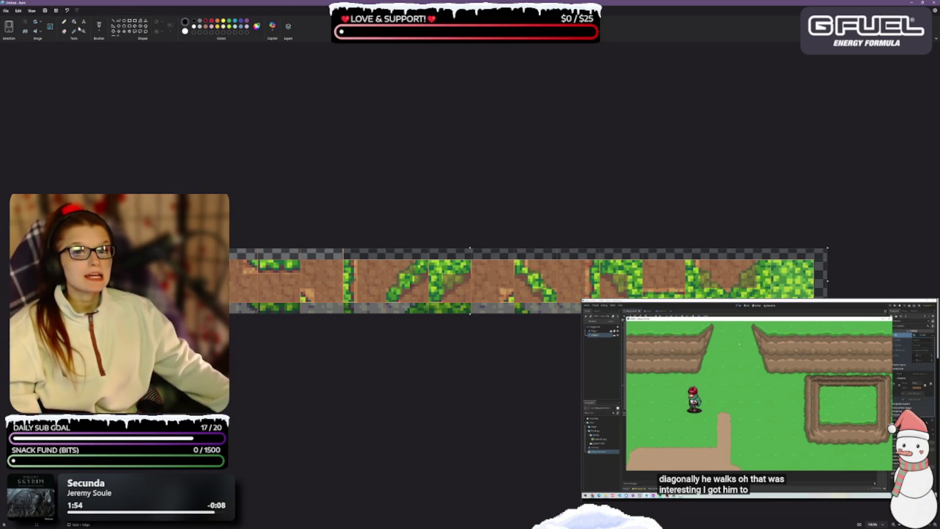
Try out brush types, settling on the plain brush at a much larger size
left_click(100, 31)
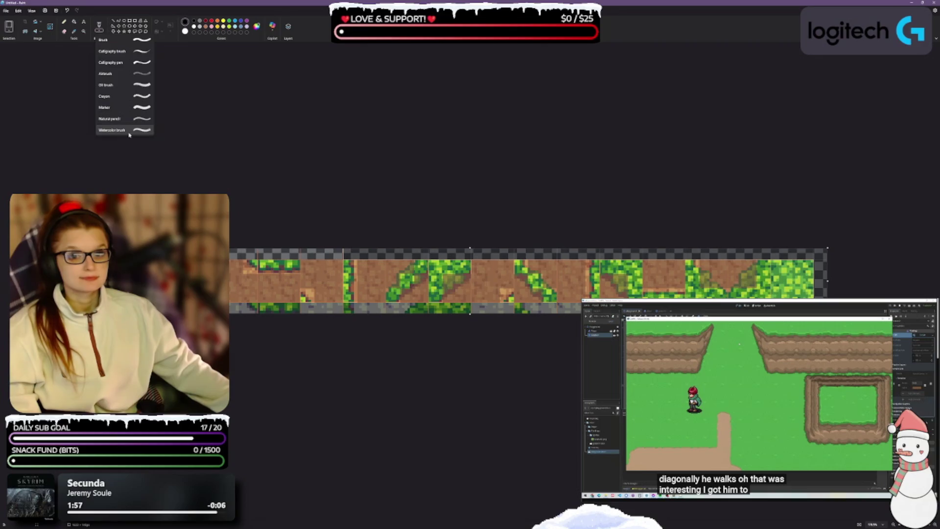
left_click(122, 112)
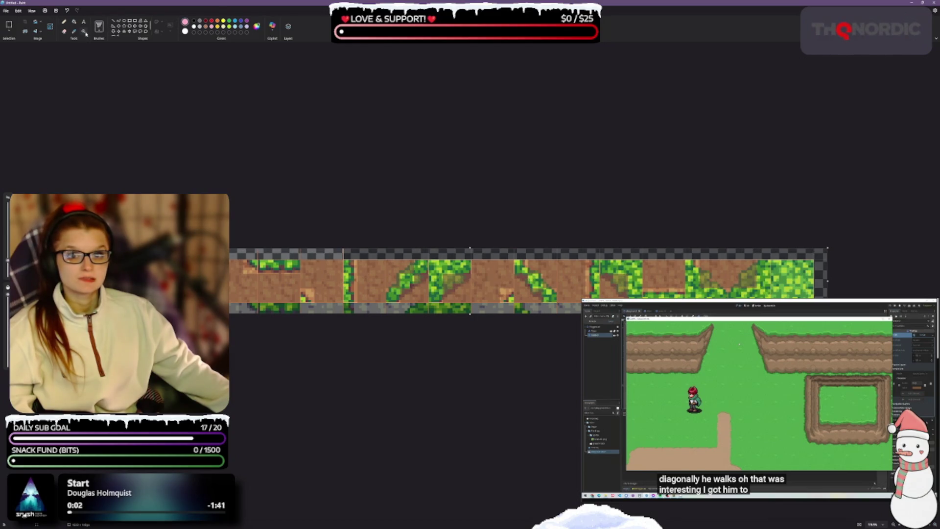
left_click(65, 23)
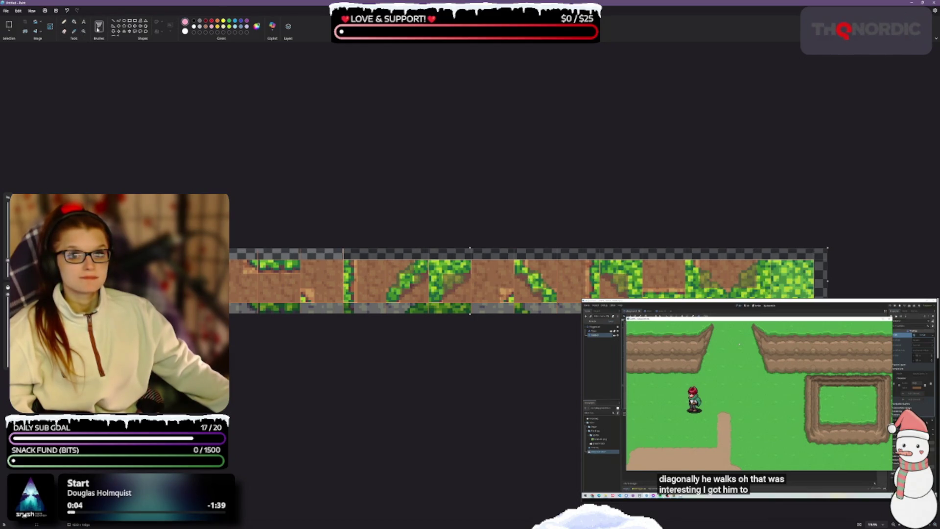
left_click(99, 29)
left_click(99, 29)
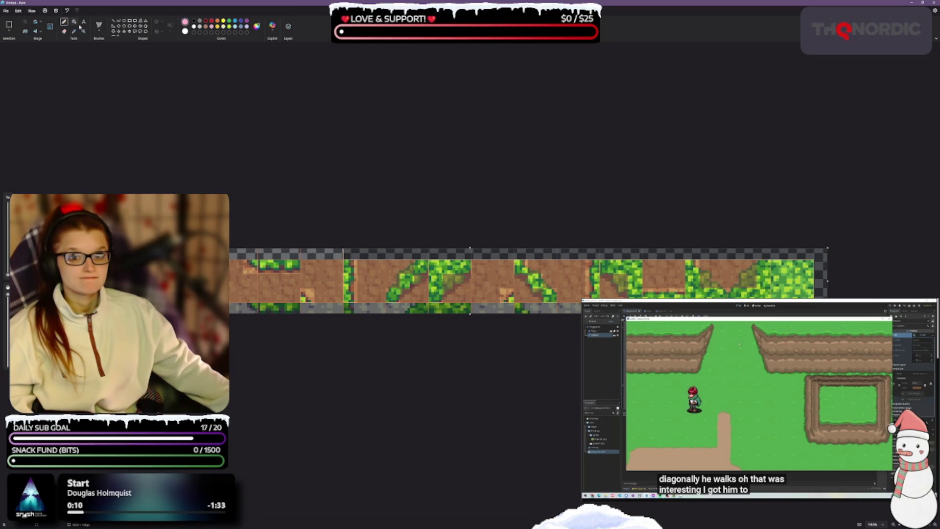
left_click(100, 30)
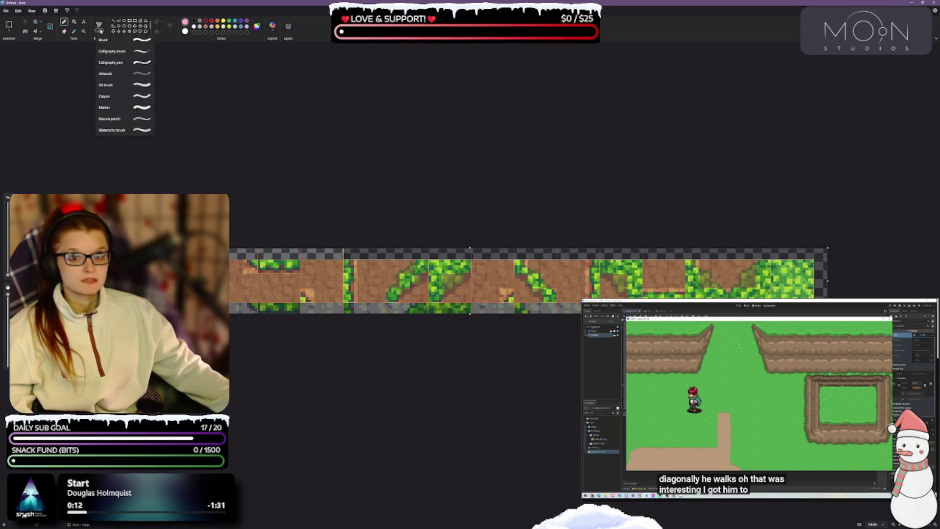
left_click(125, 118)
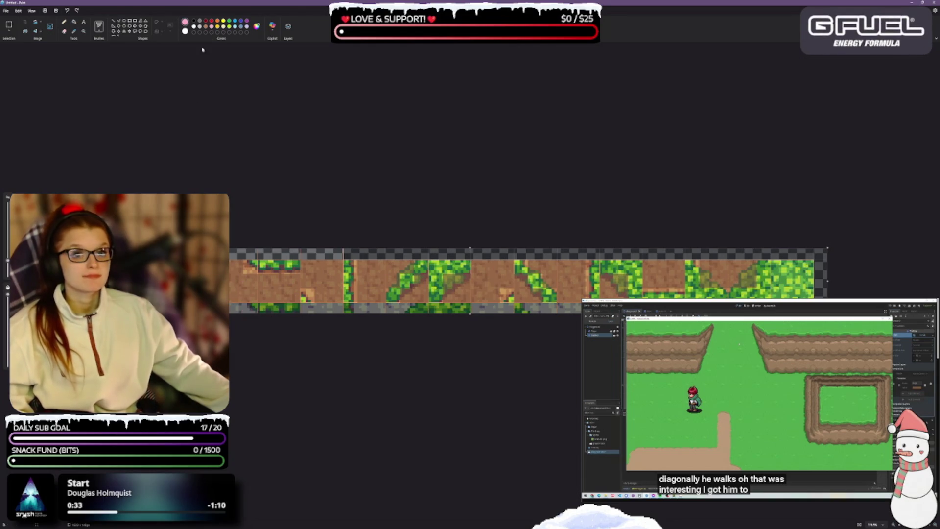
left_click(99, 27)
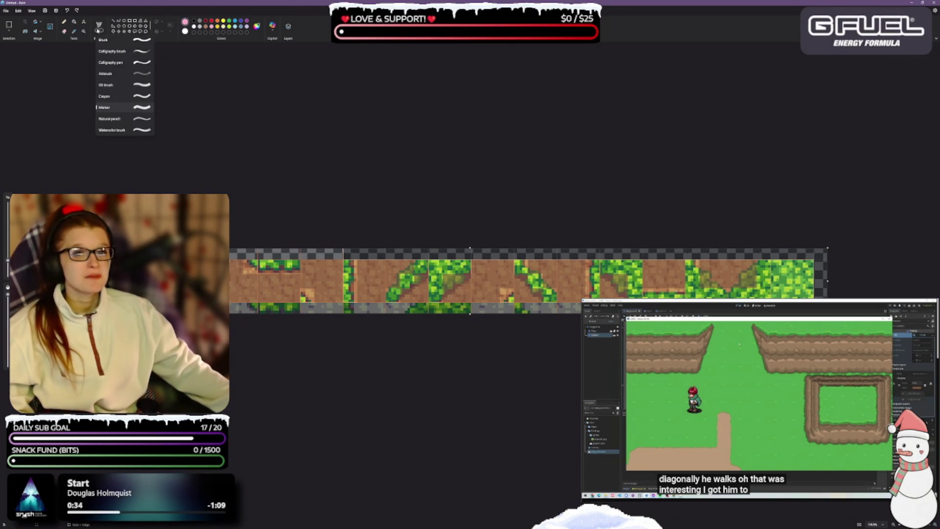
left_click(120, 40)
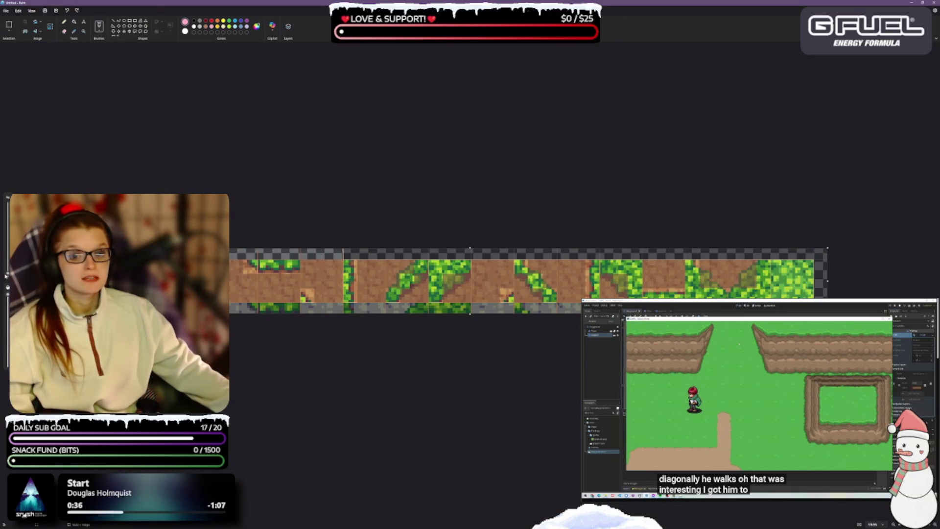
mouse_move(6, 276)
left_mouse_down()
mouse_move(7, 218)
mouse_move(7, 255)
left_mouse_up()
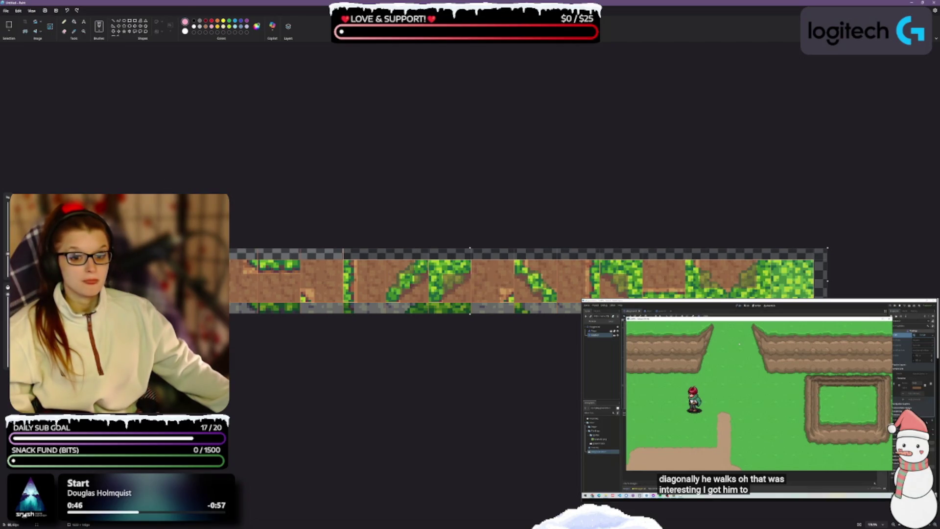
Set up the Rectangle shape with no outline and a solid fill
left_click(130, 23)
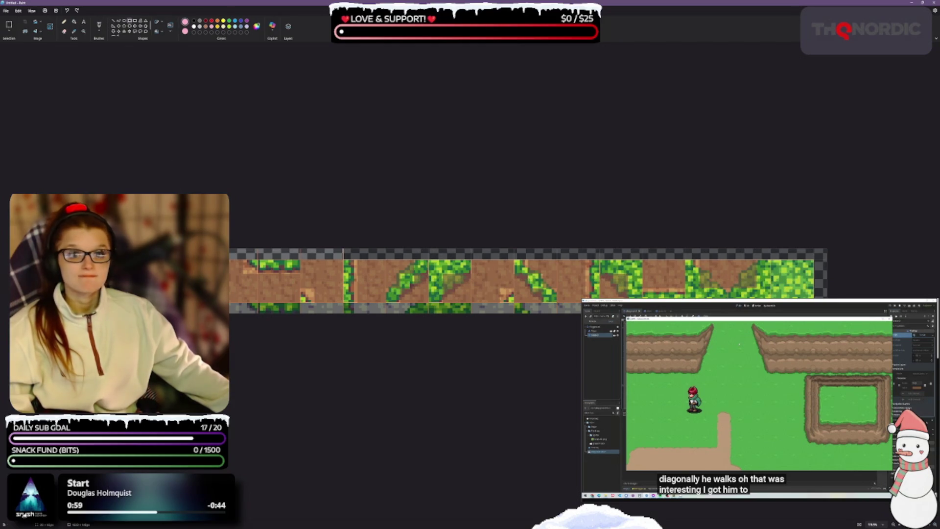
left_click(161, 22)
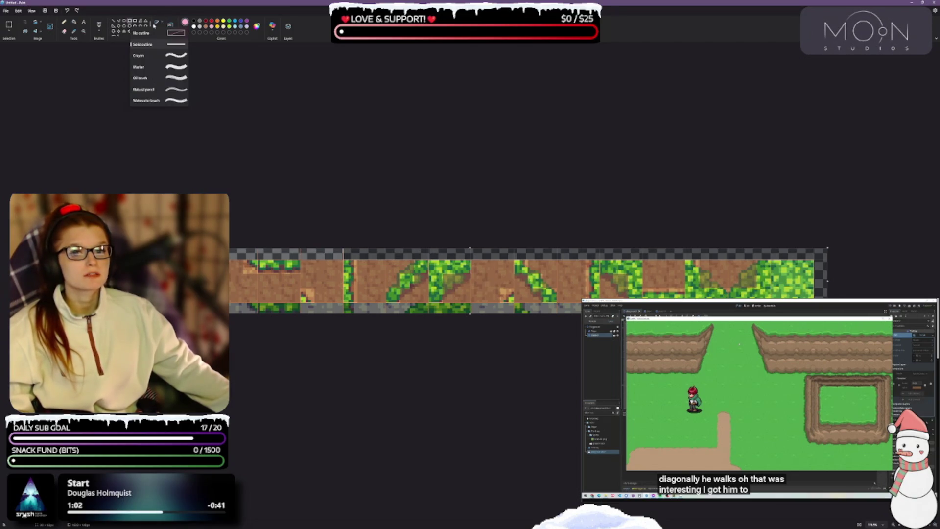
left_click(156, 23)
left_click(157, 31)
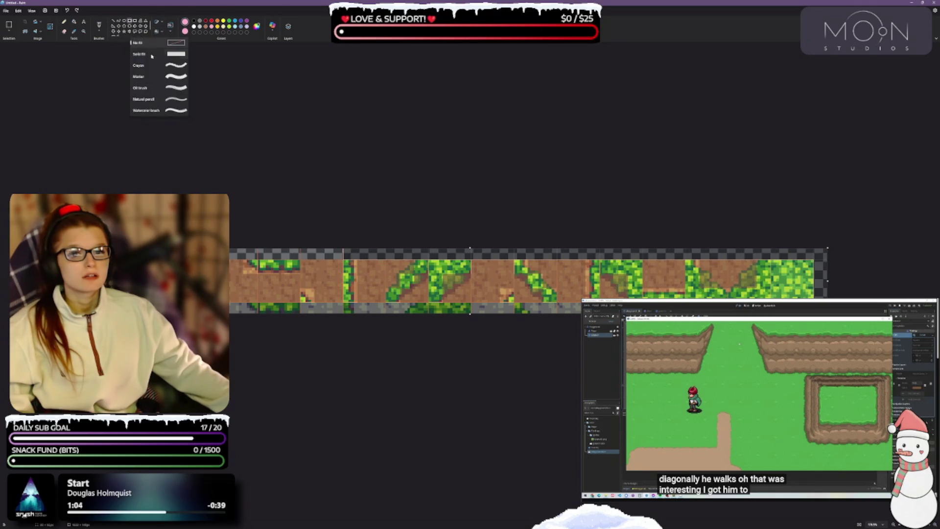
left_click(171, 58)
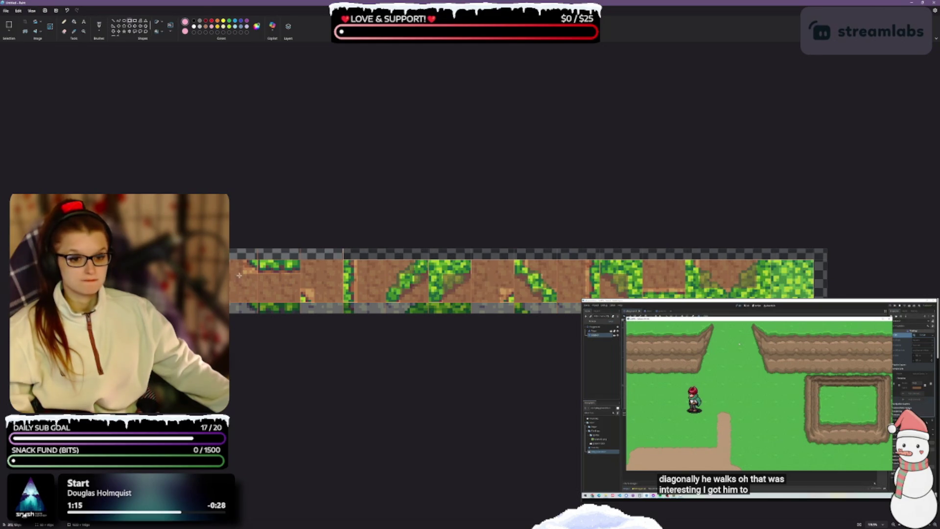
left_click_drag(230, 262, 243, 304)
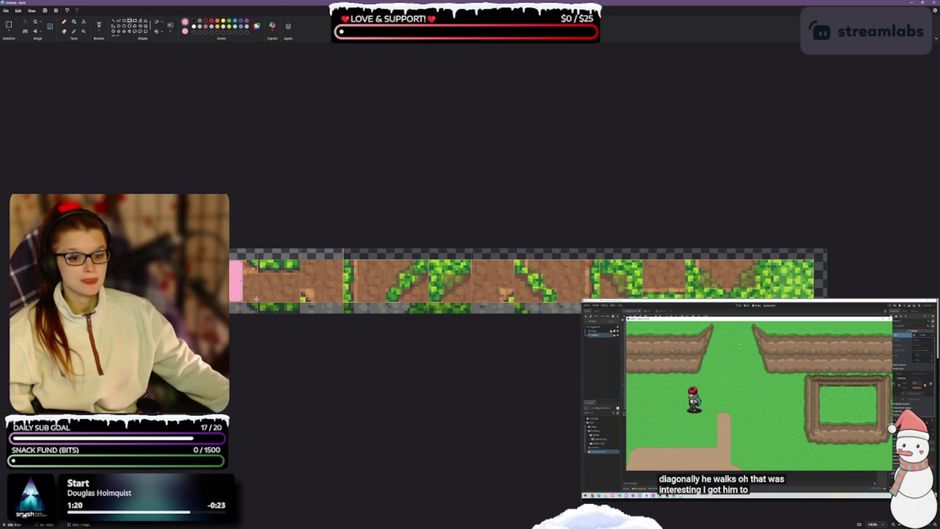
left_click_drag(256, 298, 230, 260)
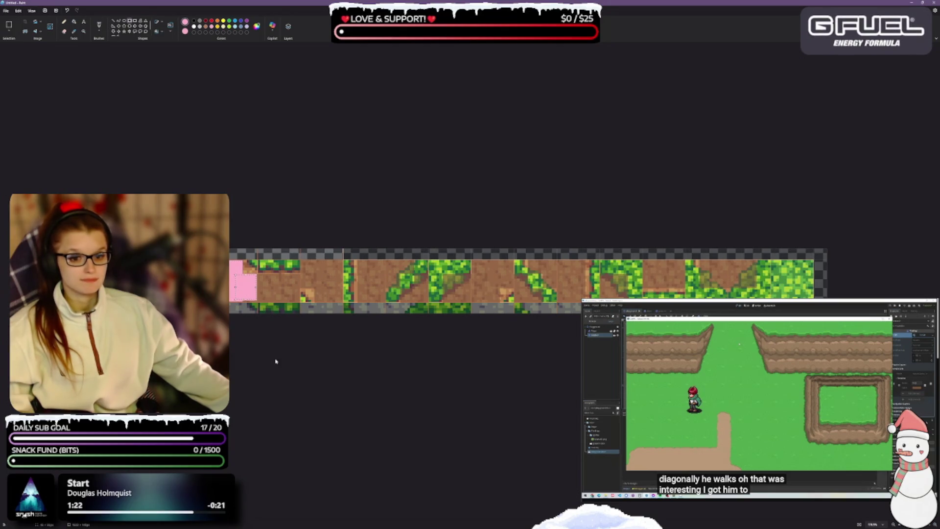
left_click_drag(260, 275, 299, 301)
key("ctrl+z")
key("ctrl+z")
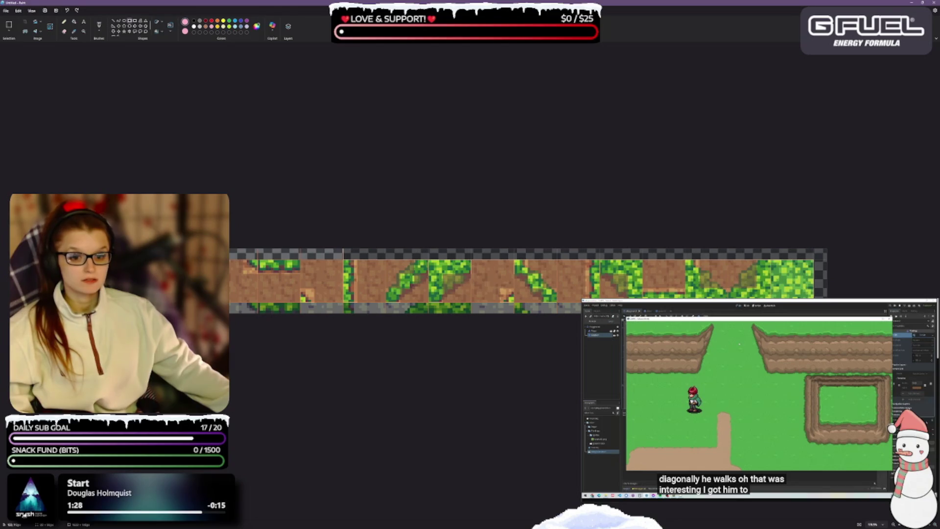
scroll(498, 282, "up", 3)
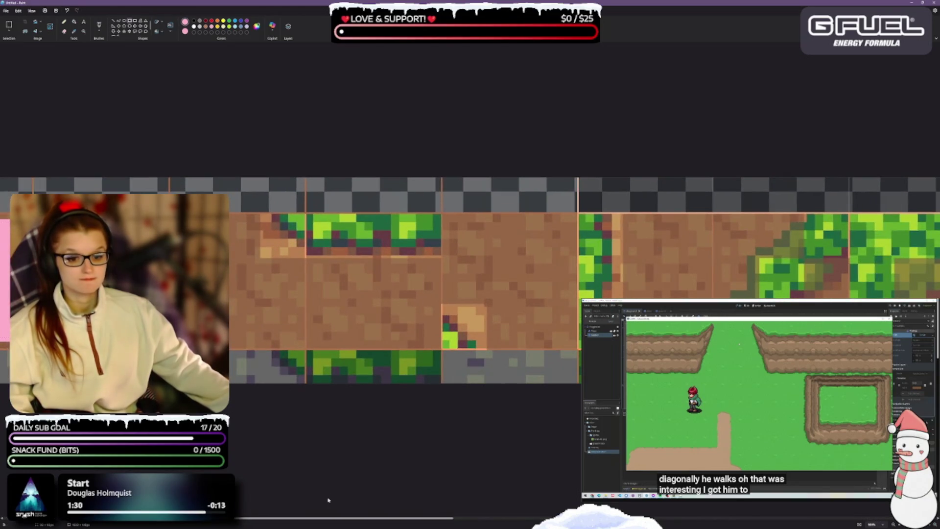
Cover the dirt areas of the first few tiles with pink rectangles, trimming edges to fit
left_click_drag(314, 518, 235, 518)
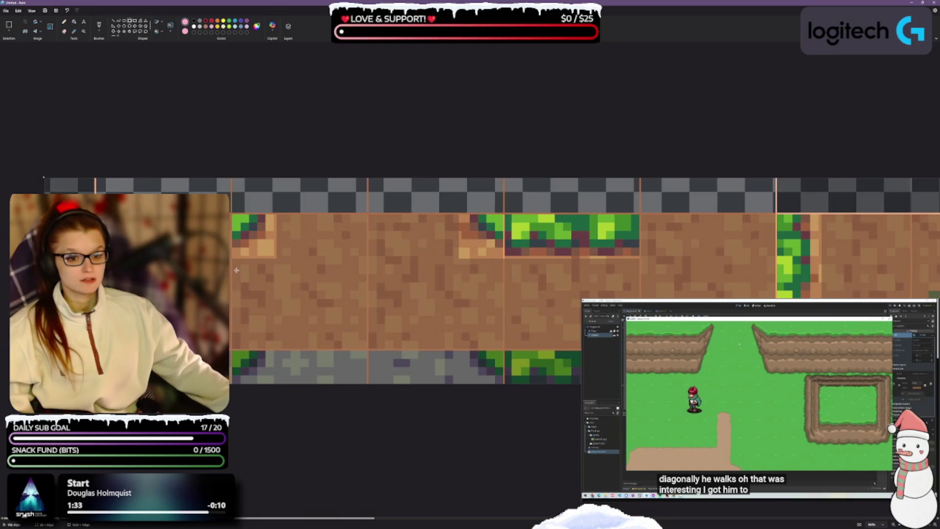
left_click_drag(241, 266, 359, 341)
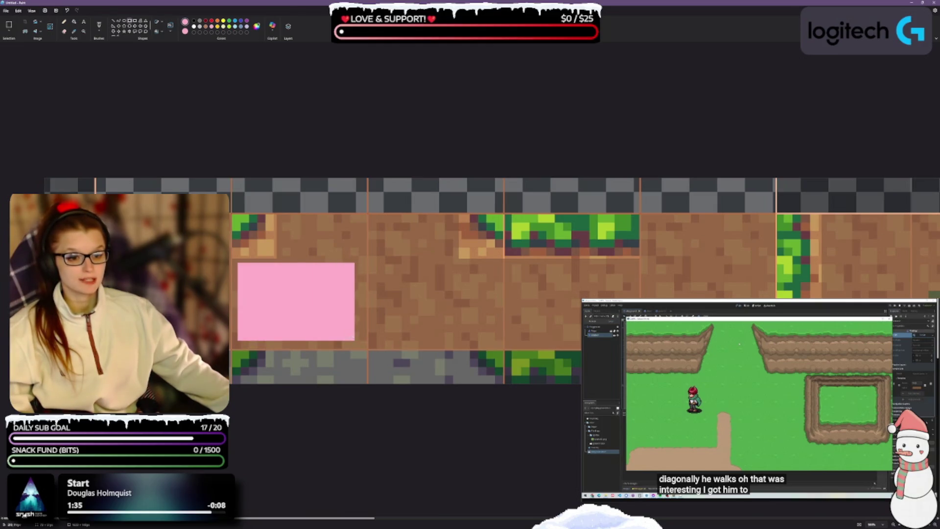
mouse_move(283, 218)
left_mouse_down()
mouse_move(297, 243)
mouse_move(358, 265)
left_mouse_up()
mouse_move(372, 218)
left_mouse_down()
mouse_move(466, 341)
mouse_move(447, 264)
left_mouse_up()
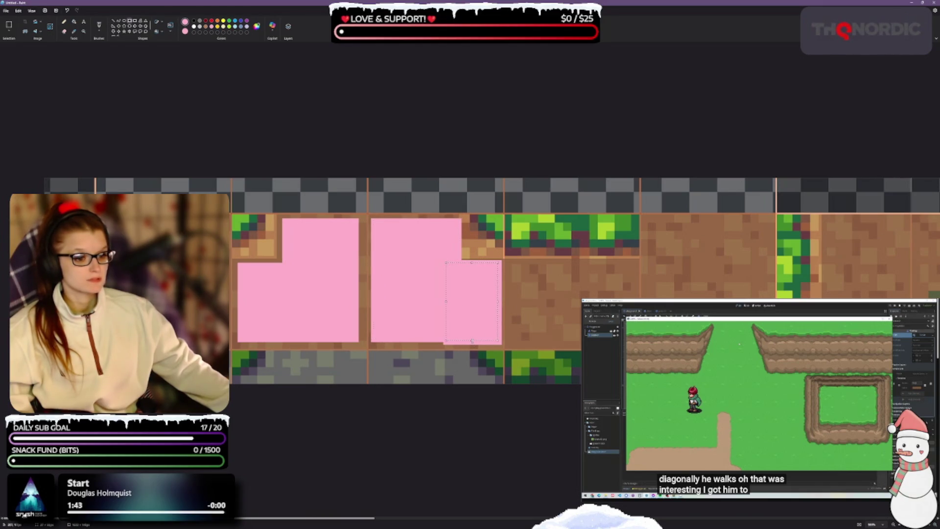
mouse_move(507, 263)
left_mouse_down()
mouse_move(610, 338)
mouse_move(636, 343)
left_mouse_up()
left_click_drag(509, 302, 513, 302)
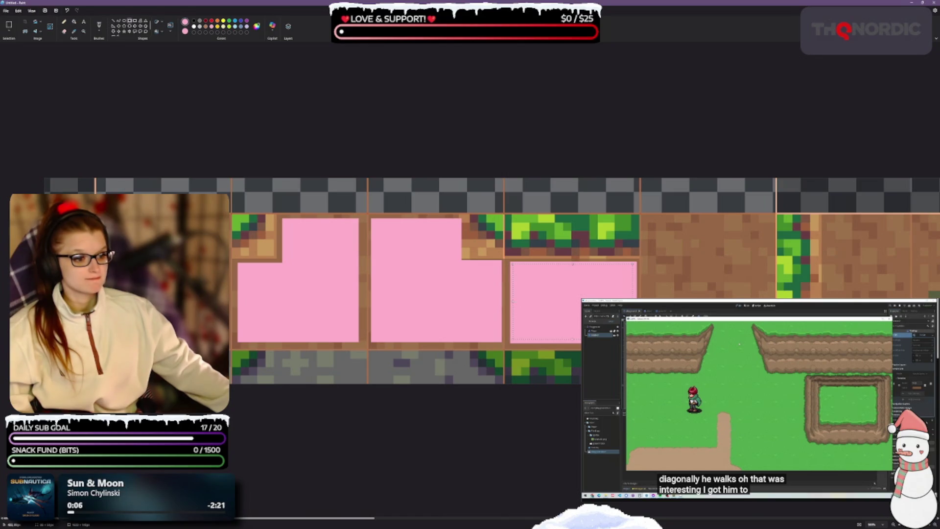
Pan along the strip and pink-fill the next tiles' dirt, including the full plain dirt tile
left_click_drag(367, 518, 498, 518)
left_click_drag(333, 220, 459, 297)
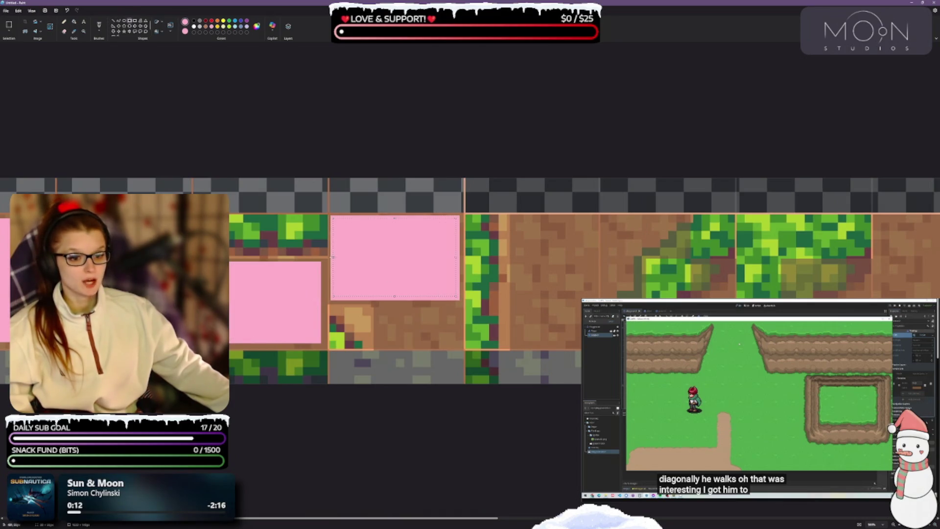
left_click_drag(332, 256, 337, 256)
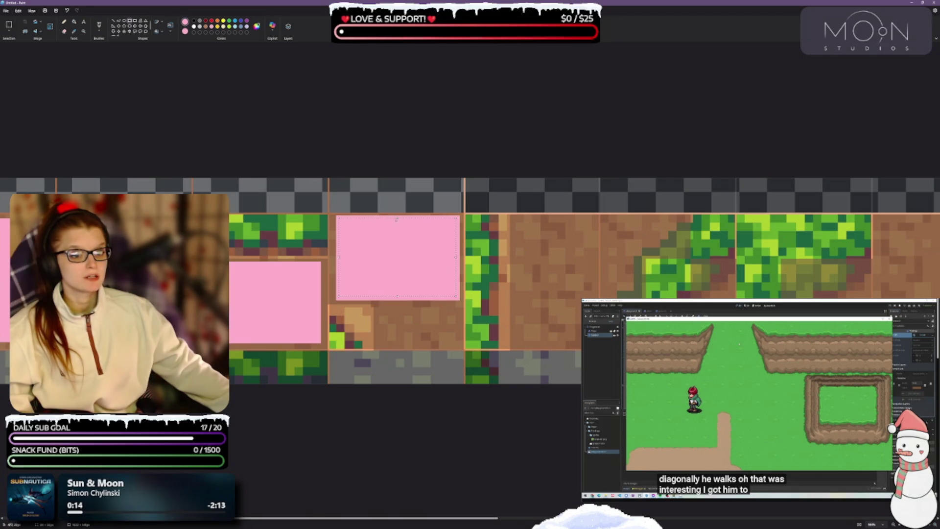
left_click_drag(397, 220, 397, 224)
mouse_move(378, 344)
left_mouse_down()
mouse_move(449, 325)
mouse_move(458, 292)
left_mouse_up()
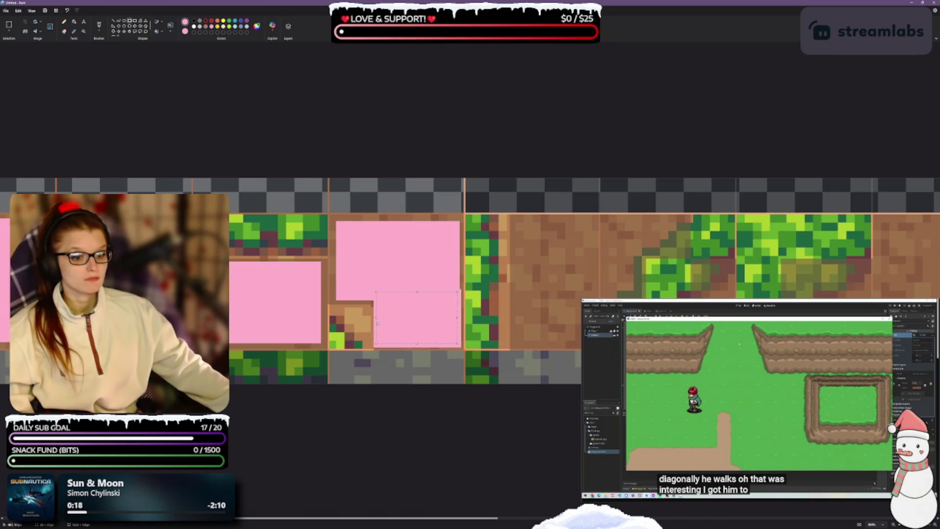
left_click_drag(378, 317, 381, 318)
left_click_drag(512, 218, 593, 346)
mouse_move(692, 265)
left_mouse_down()
mouse_move(717, 276)
mouse_move(518, 252)
left_mouse_up()
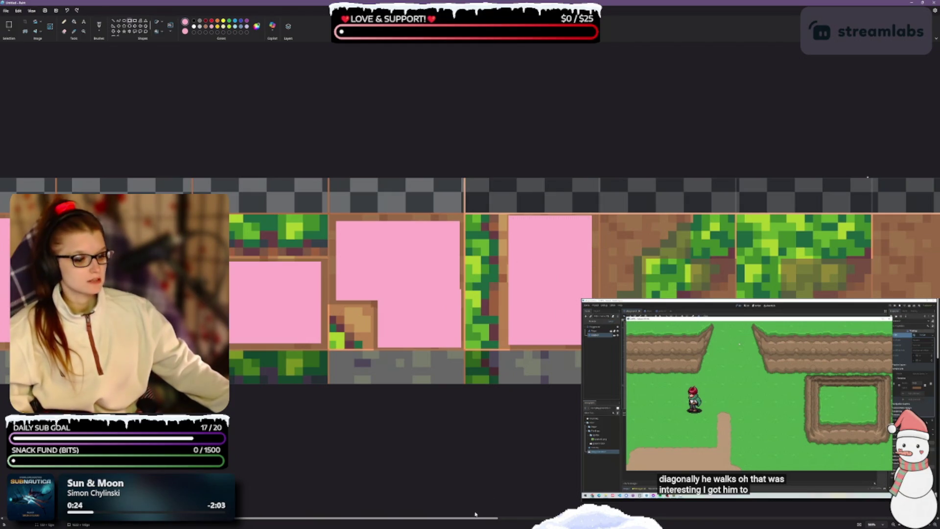
left_click_drag(472, 519, 512, 416)
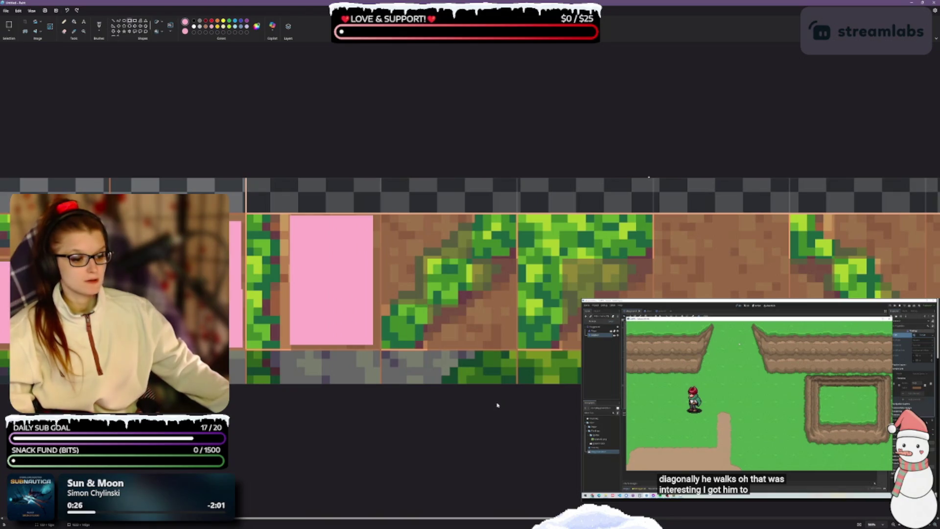
scroll(503, 400, "right", 10)
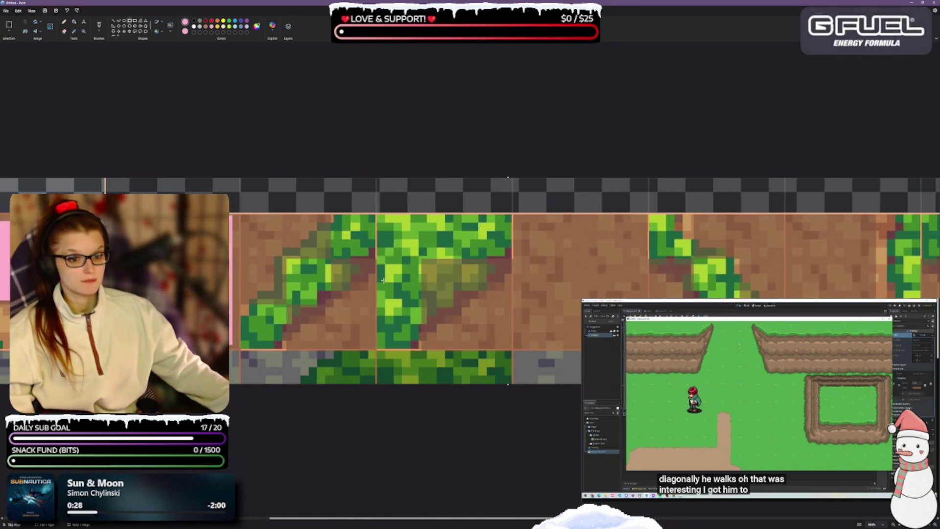
Fill the dirt corners, notch, grass tile centre and plain dirt tile with pink rectangles
left_click_drag(243, 216, 283, 300)
mouse_move(322, 221)
left_mouse_down()
mouse_move(320, 246)
mouse_move(285, 252)
left_mouse_up()
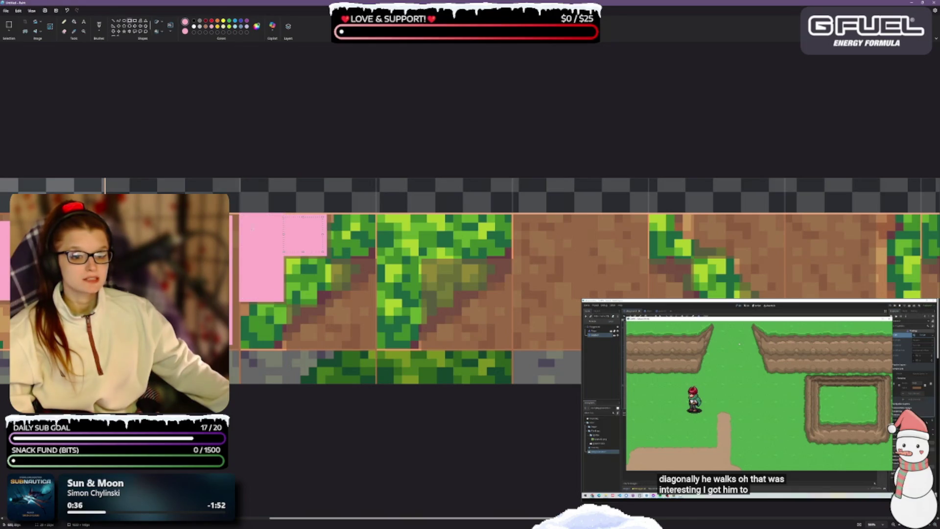
mouse_move(290, 306)
left_mouse_down()
mouse_move(322, 336)
mouse_move(370, 342)
left_mouse_up()
left_click_drag(332, 259, 374, 317)
mouse_move(426, 265)
left_mouse_down()
mouse_move(475, 321)
mouse_move(509, 338)
left_mouse_up()
mouse_move(519, 218)
left_mouse_down()
mouse_move(597, 317)
mouse_move(597, 345)
left_mouse_up()
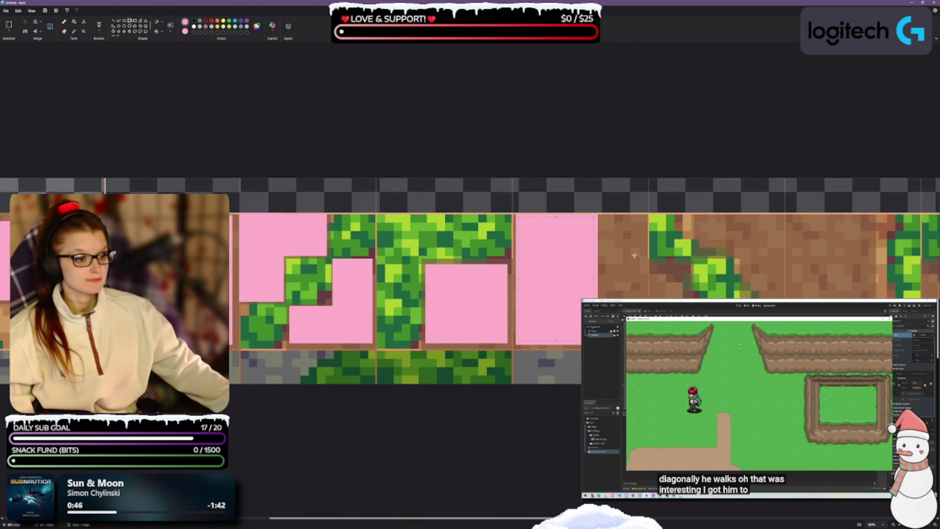
mouse_move(642, 219)
left_mouse_down()
mouse_move(607, 294)
mouse_move(585, 293)
left_mouse_up()
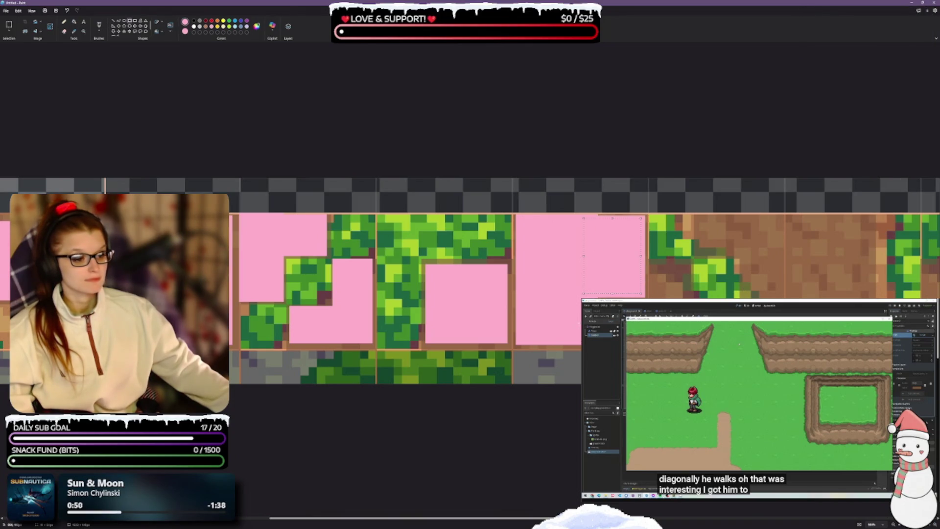
Scroll further right and cover five more dirt areas along the strip in pink
scroll(576, 320, "right", 10)
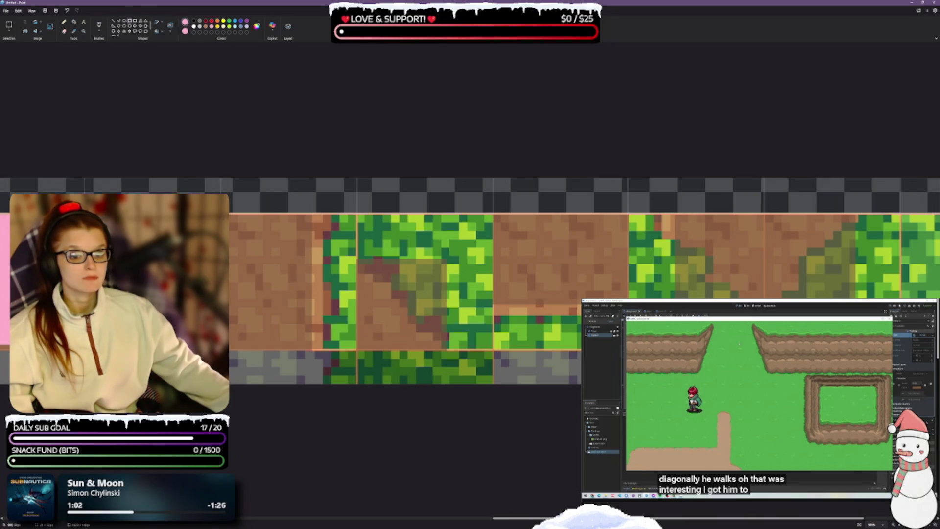
mouse_move(220, 215)
left_mouse_down()
mouse_move(299, 342)
mouse_move(313, 345)
mouse_move(305, 342)
left_mouse_up()
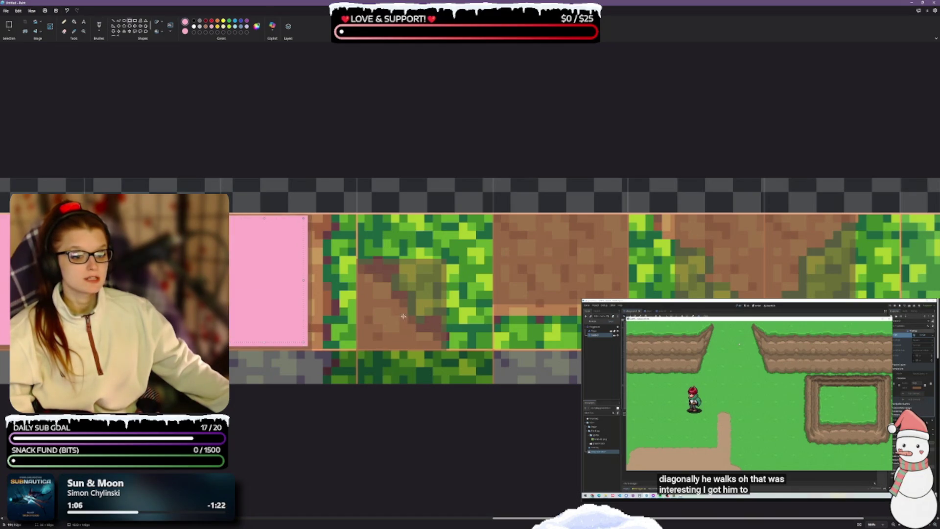
left_click_drag(364, 265, 439, 343)
mouse_move(501, 217)
left_mouse_down()
mouse_move(551, 270)
mouse_move(622, 298)
left_mouse_up()
mouse_move(681, 218)
left_mouse_down()
mouse_move(691, 244)
mouse_move(759, 298)
left_mouse_up()
left_click_drag(771, 222, 844, 297)
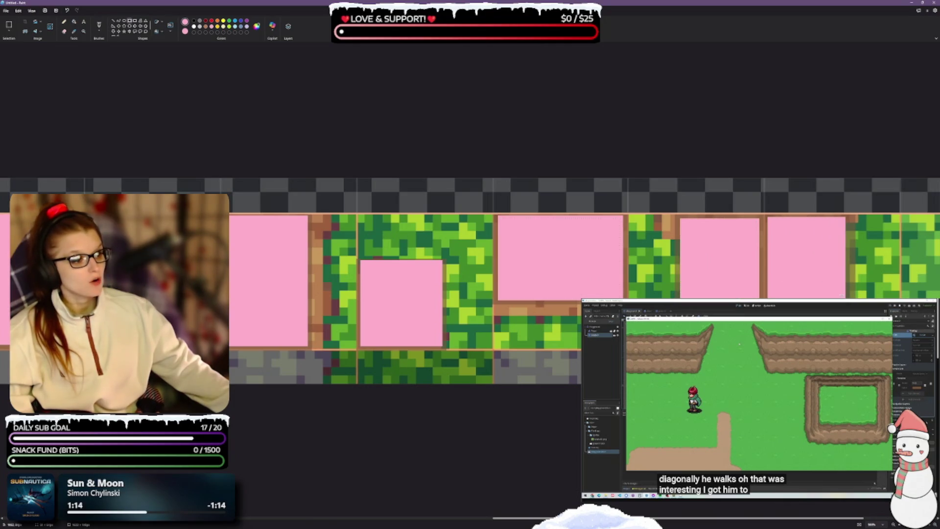
scroll(449, 325, "right", 3)
scroll(449, 325, "down", 2)
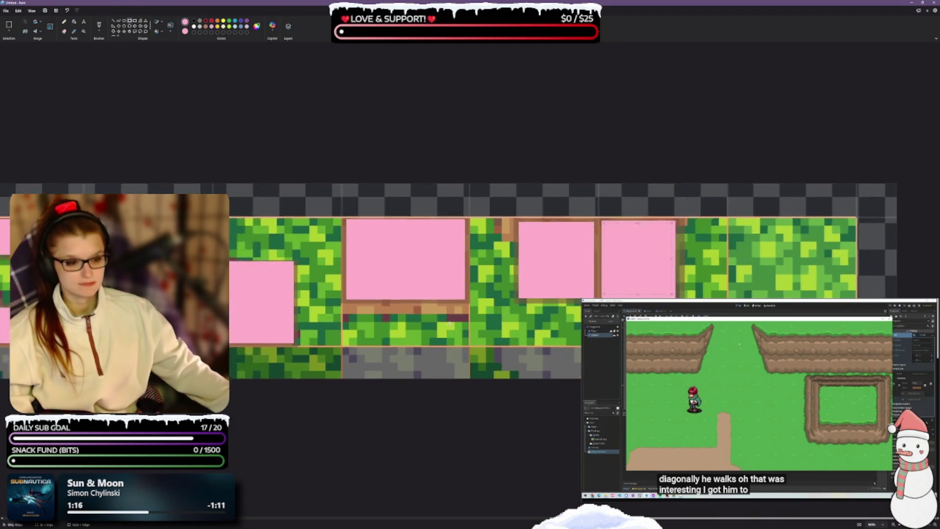
scroll(449, 324, "down", 1)
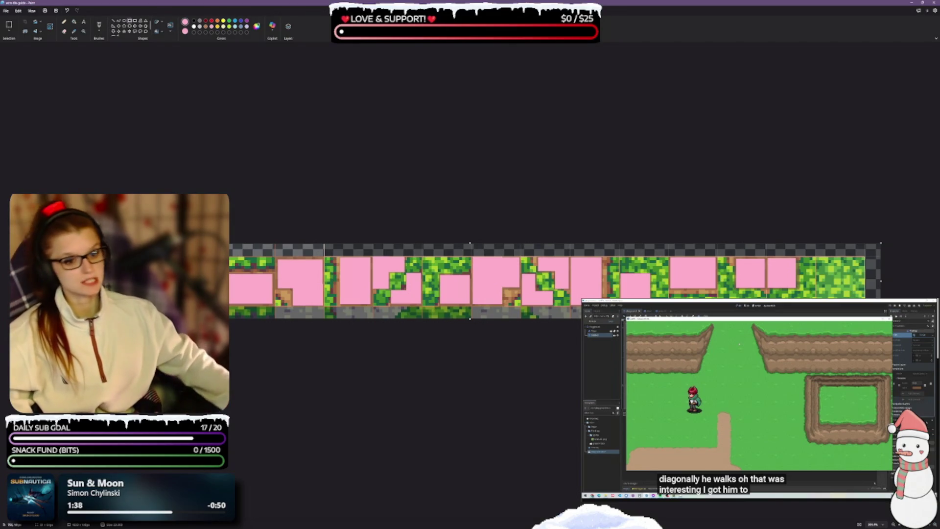
Return from Paint to the Godot editor with Alt+Tab
key("alt+Tab")
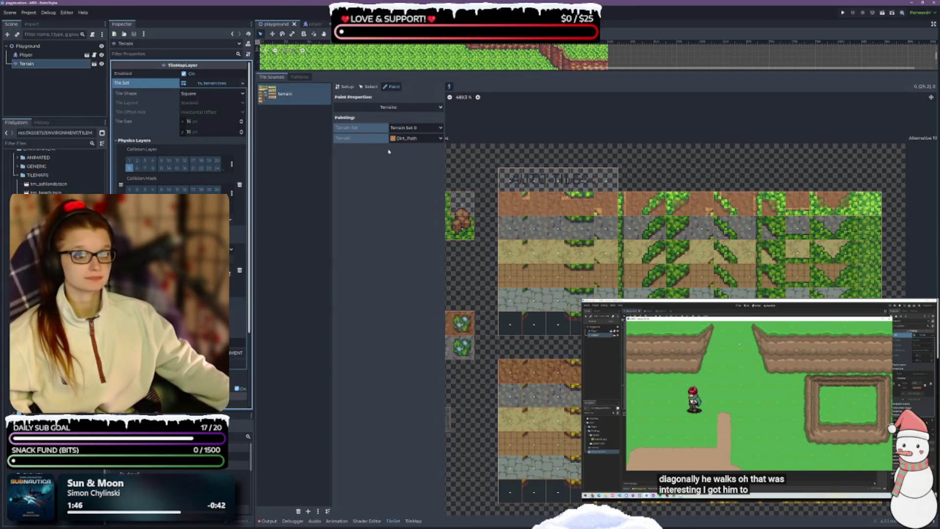
Use Select mode and pick an atlas tile to show its Terrain Set 0 peering-bit properties
left_click(370, 86)
left_click(677, 196)
left_click(147, 289)
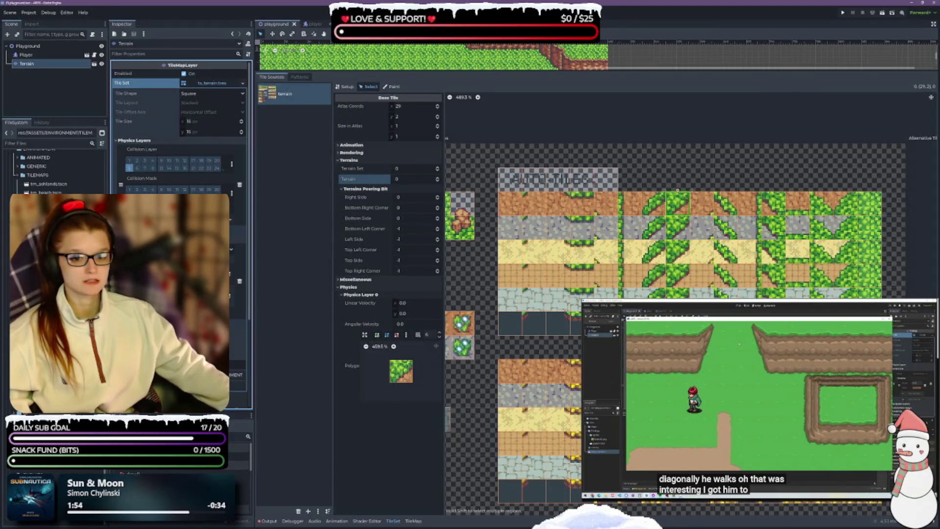